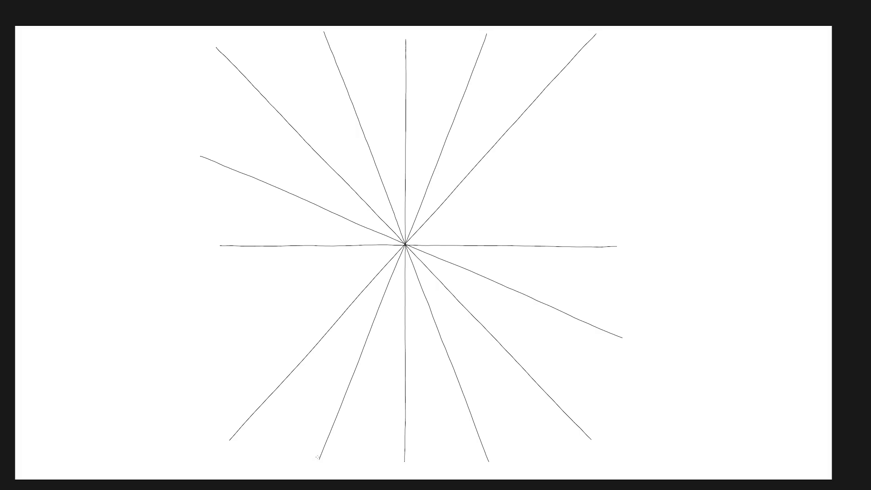
Step: Attempt the lower-left to upper-right ray through the starburst centre, undoing each unsatisfactory stroke
drag(487, 34, 320, 460)
key(ctrl+z)
drag(222, 321, 443, 234)
key(ctrl+z)
drag(227, 326, 465, 220)
key(ctrl+z)
drag(209, 330, 341, 269)
key(ctrl+z)
drag(220, 325, 468, 220)
key(ctrl+z)
Step: Redraw the ray until one clean full-length stroke runs from lower-left through the centre to upper-right
drag(214, 331, 385, 252)
drag(385, 253, 627, 156)
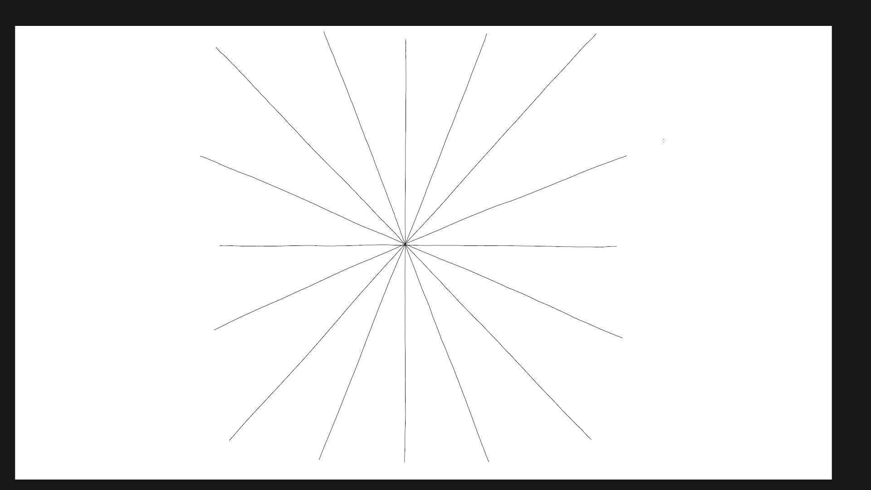
key(ctrl+z)
drag(220, 323, 288, 299)
key(ctrl+z)
drag(194, 331, 338, 274)
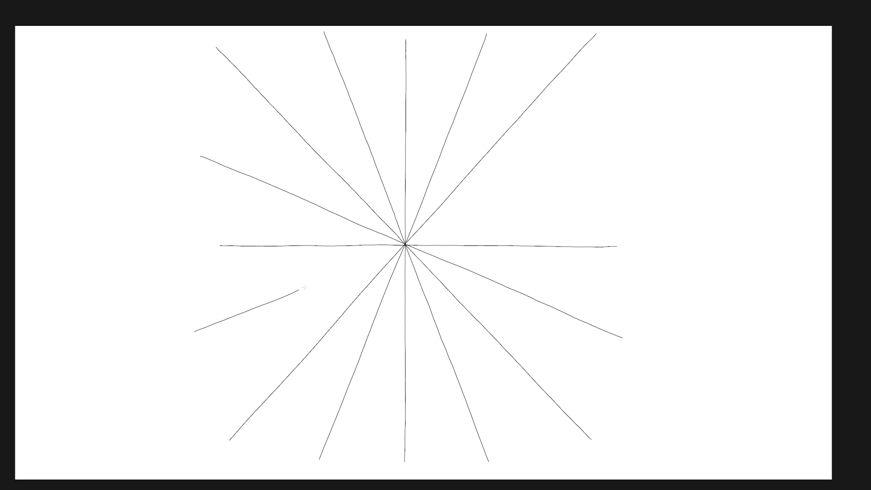
drag(338, 274, 427, 237)
key(ctrl+z)
drag(197, 334, 634, 147)
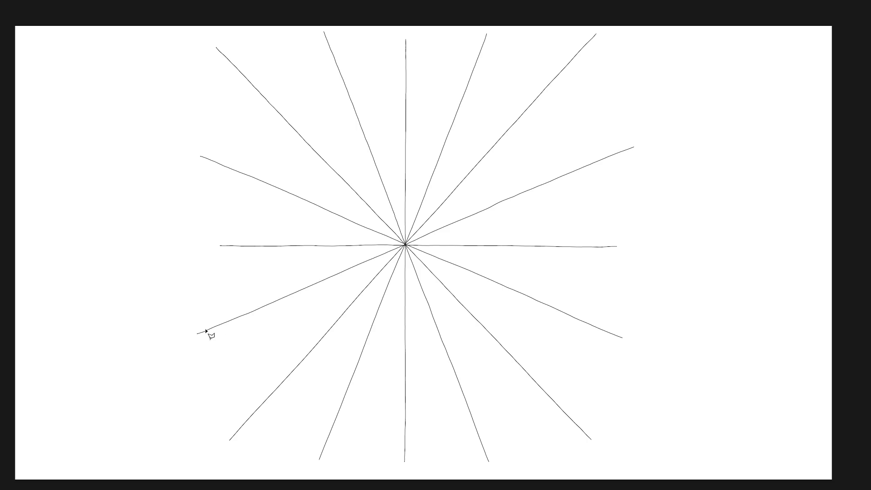
drag(203, 335, 631, 149)
key(ctrl+z)
Step: Exit full screen and close the Untitled-1 practice canvas without saving, then zoom into the group illustration
key(f)
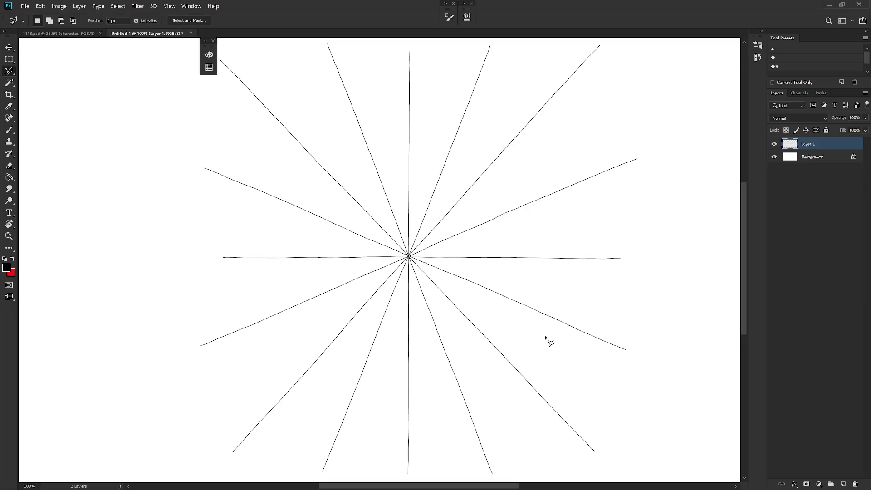
scroll(525, 366, down, 2)
key(ctrl+w)
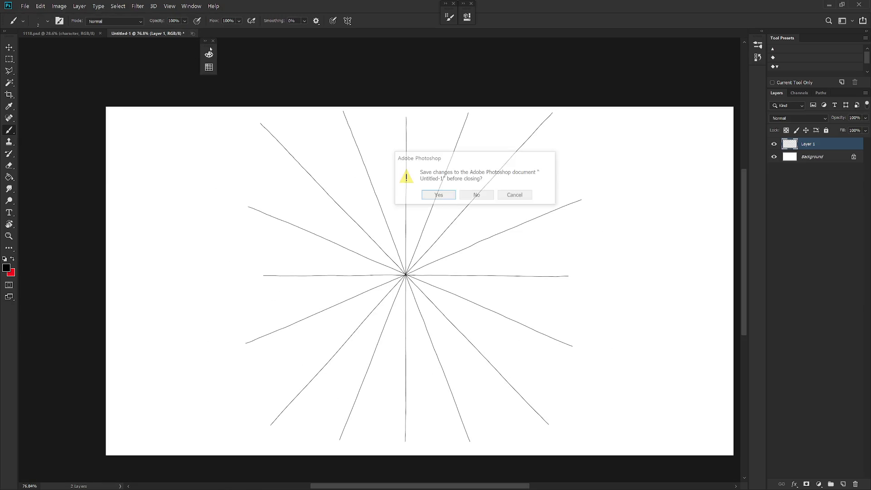
key(n)
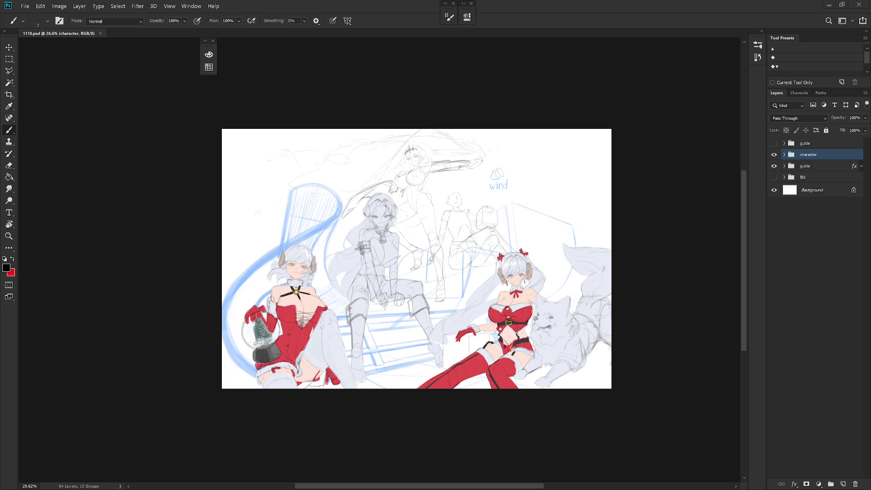
drag(456, 266, 474, 283)
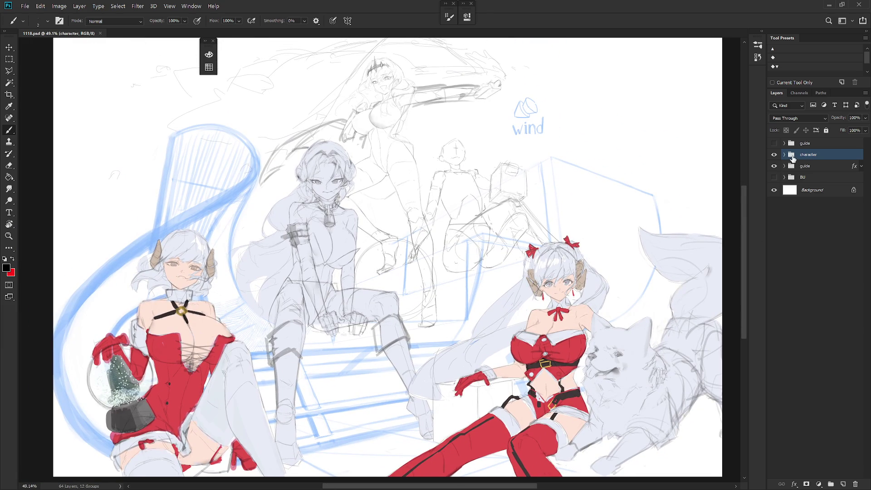
Step: In group 03, hide the right character's red colour layer and enable its lavender Color Overlay
click(785, 154)
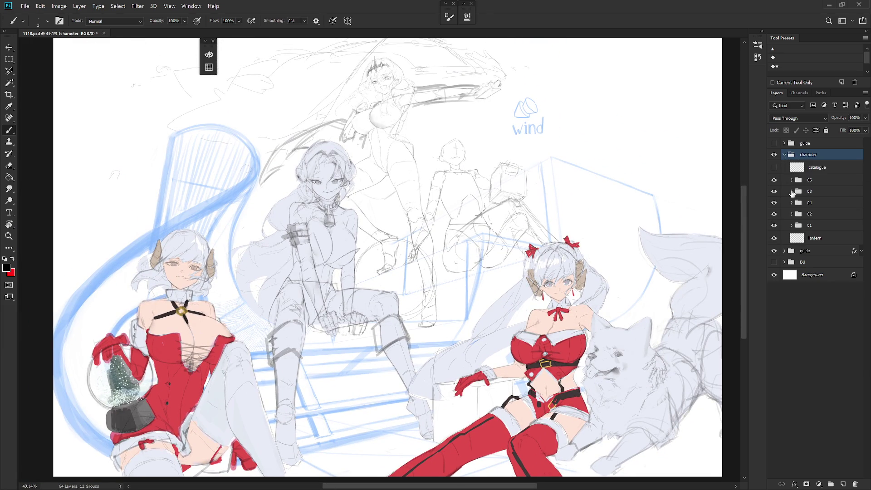
click(792, 191)
click(775, 215)
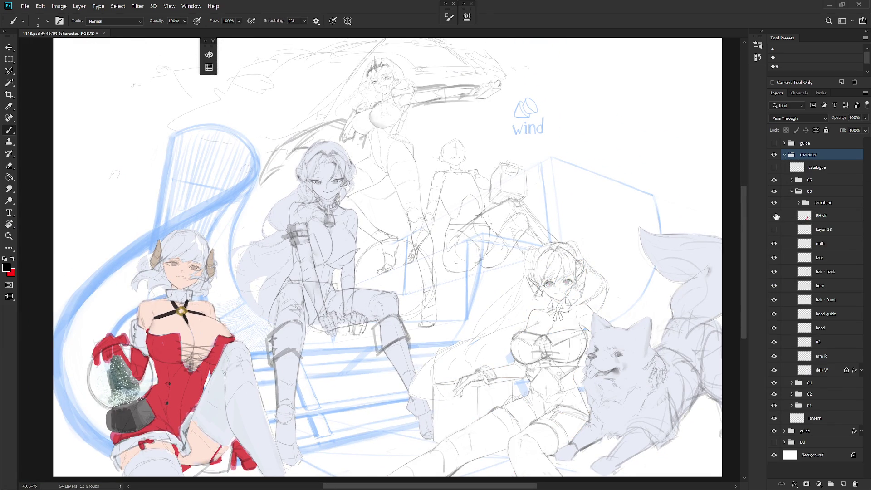
click(862, 371)
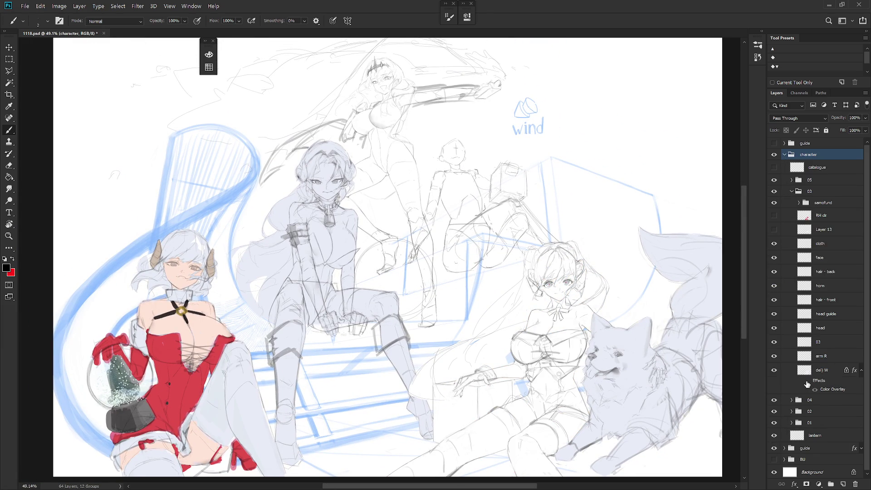
click(807, 382)
click(792, 191)
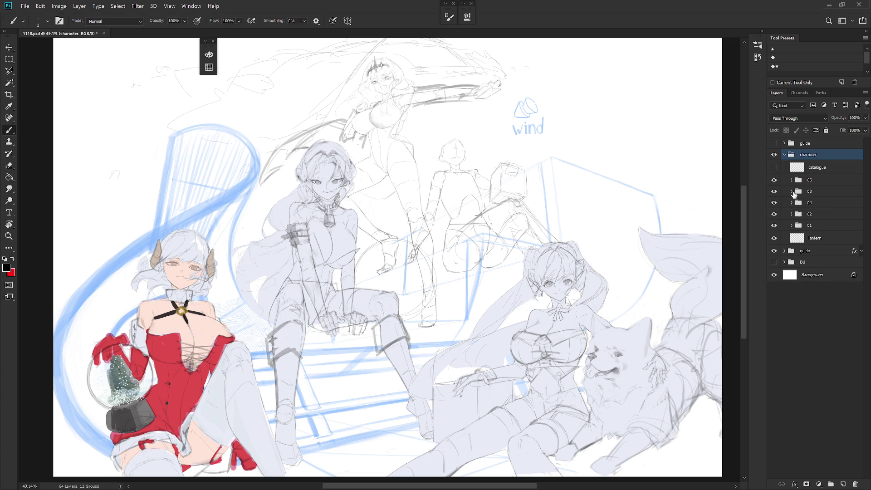
Step: In group 05, hide the left character's clr copy layer and enable the area layer's lavender overlay
click(792, 180)
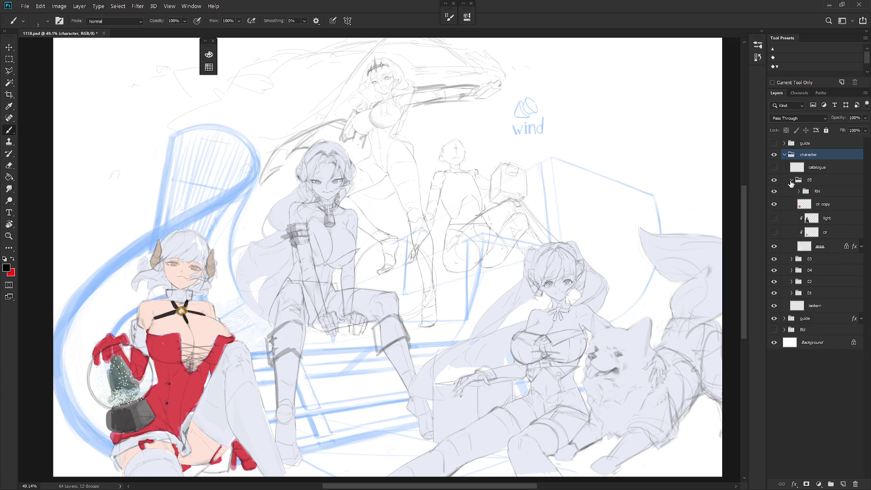
click(775, 205)
click(861, 246)
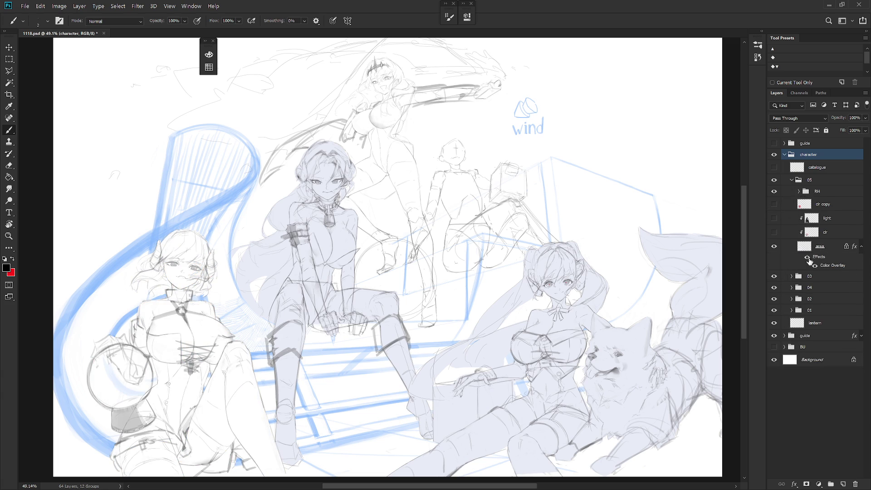
click(807, 257)
Step: Create a new History snapshot of the lavender-tinted sketch state
drag(212, 308, 237, 315)
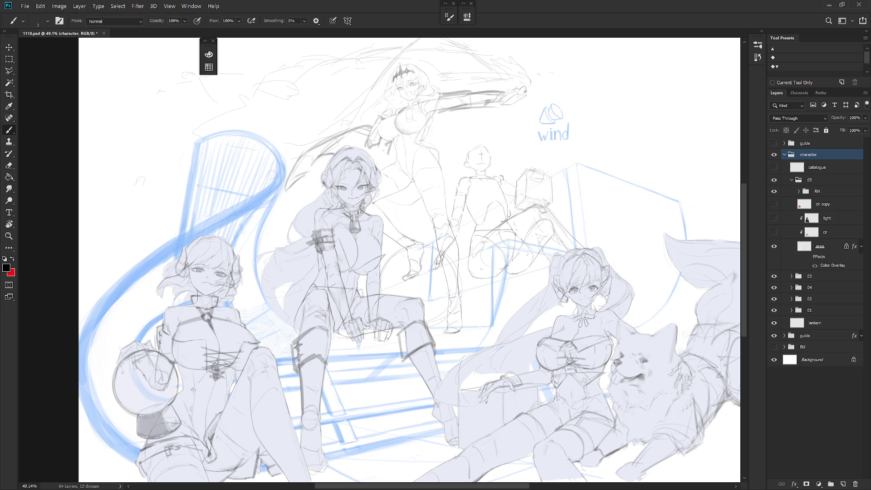
click(763, 32)
click(738, 484)
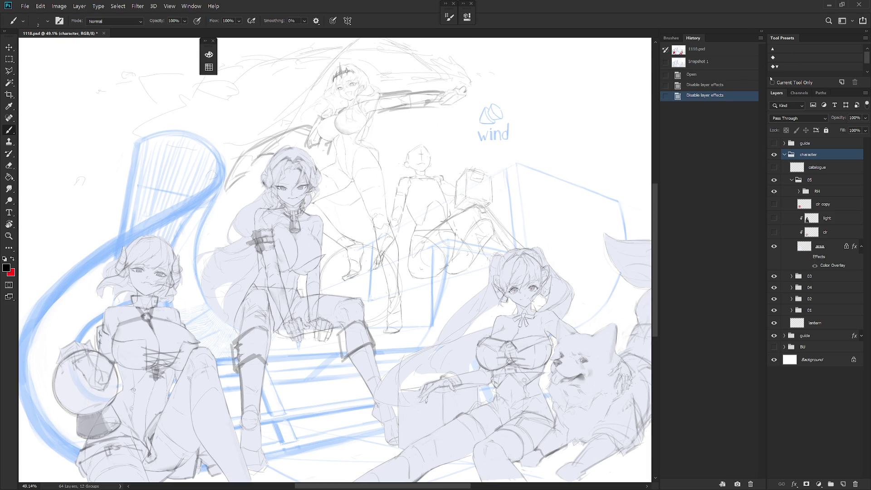
click(762, 32)
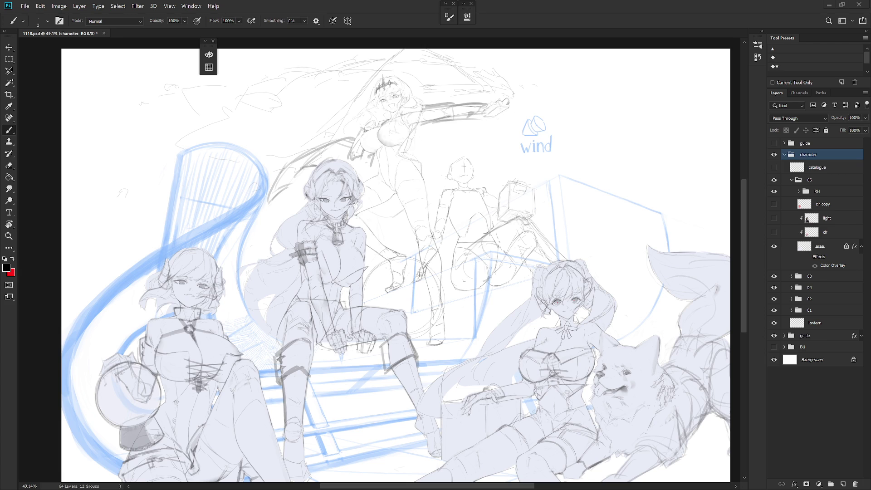
Step: Scroll over the canvas to view the whole lavender-tinted group sketch
scroll(542, 42, down, 3)
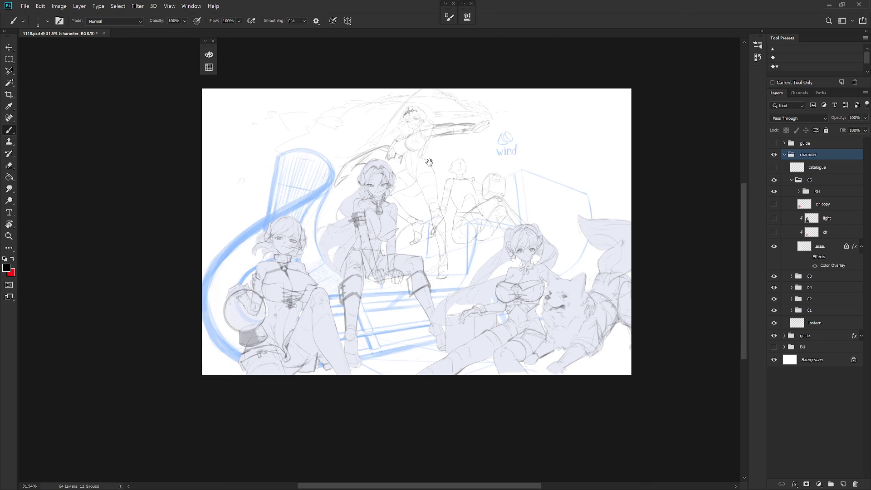
Step: Zoom in on the crowned top figure's face, pan to the outstretched arm, and collapse group 05
scroll(420, 140, up, 3)
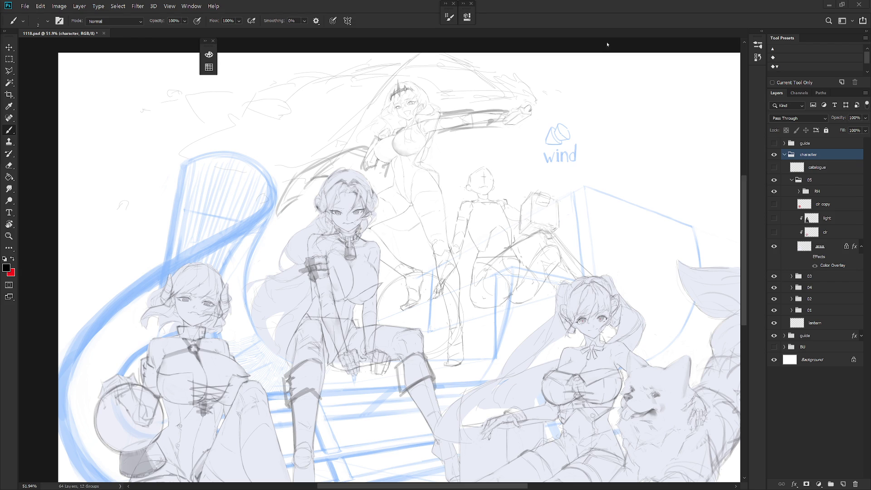
mouse_move(400, 71)
mouse_down()
mouse_move(490, 212)
mouse_move(465, 263)
mouse_up()
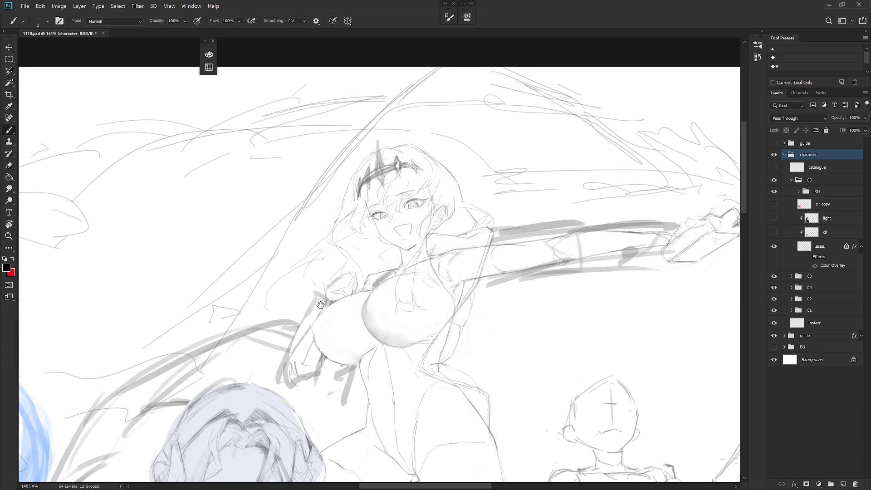
drag(320, 305, 359, 276)
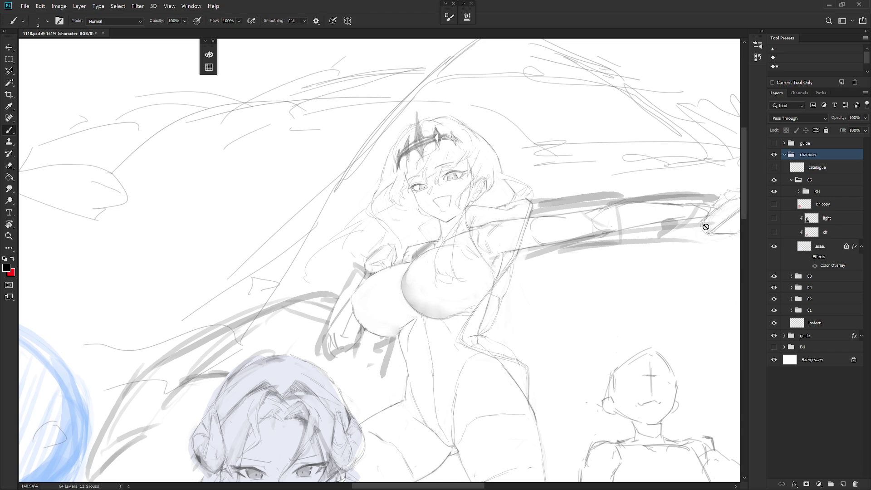
scroll(555, 319, down, 2)
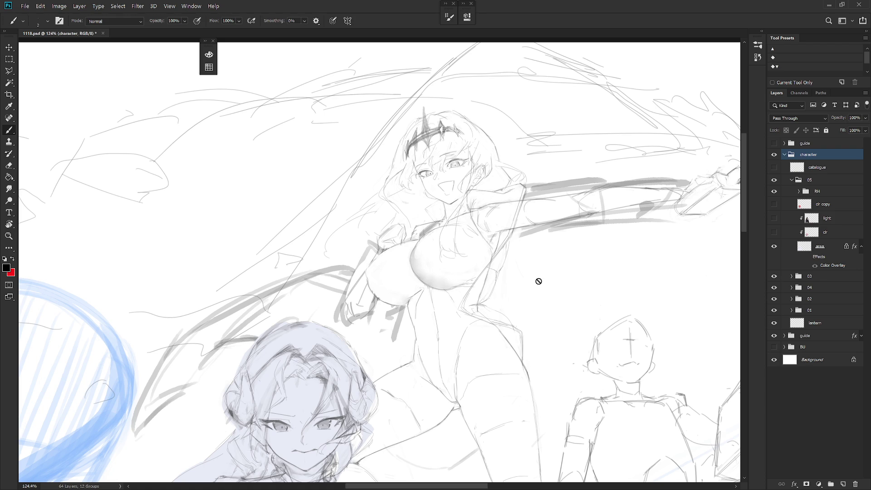
scroll(481, 263, up, 2)
scroll(489, 186, up, 2)
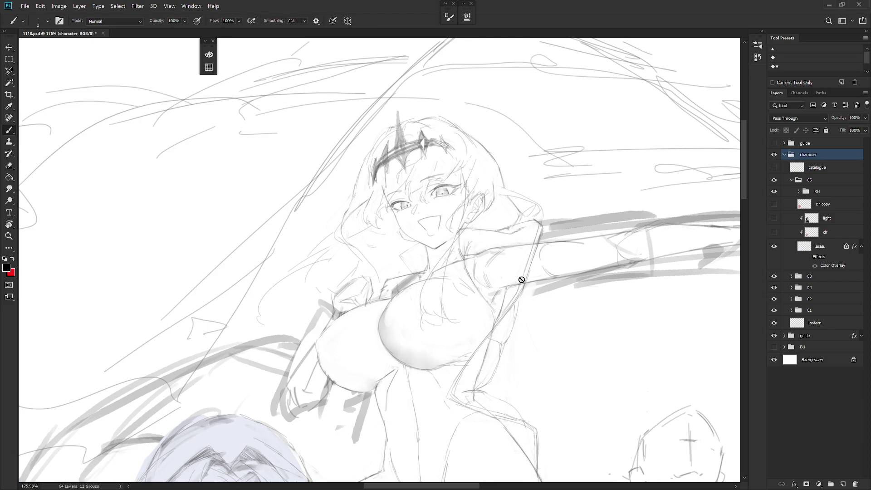
click(792, 180)
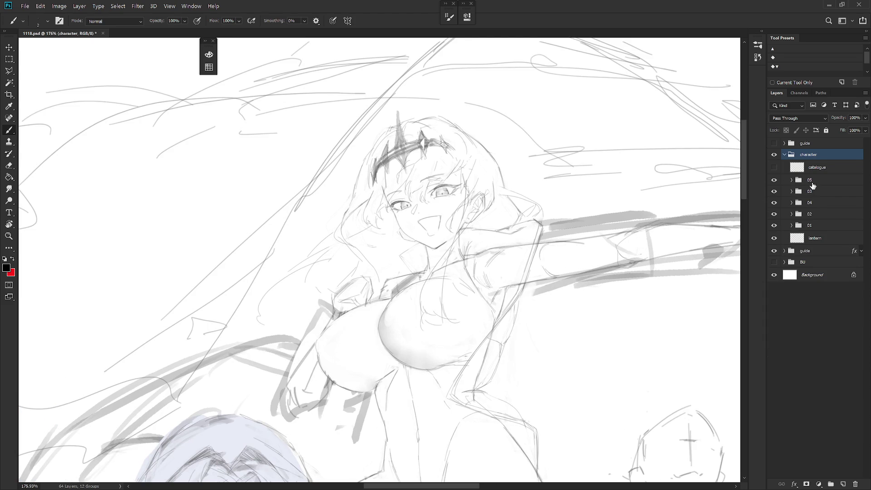
Step: In group 01, rename the 'outfit padding' layer to 'outfit'
click(791, 226)
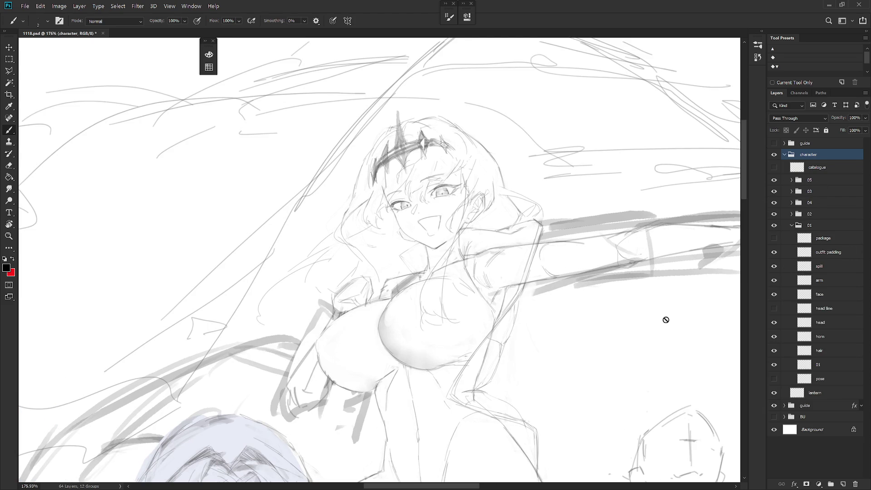
scroll(550, 363, down, 1)
click(774, 252)
click(774, 252)
double_click(835, 252)
text(outfit)
key(Return)
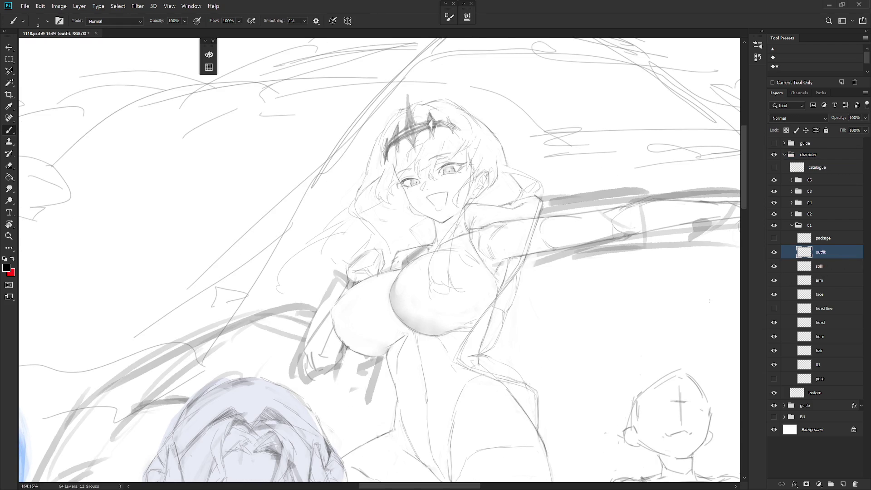
Step: Make the hair layer active and set the paint colour to white
scroll(636, 318, down, 5)
click(835, 351)
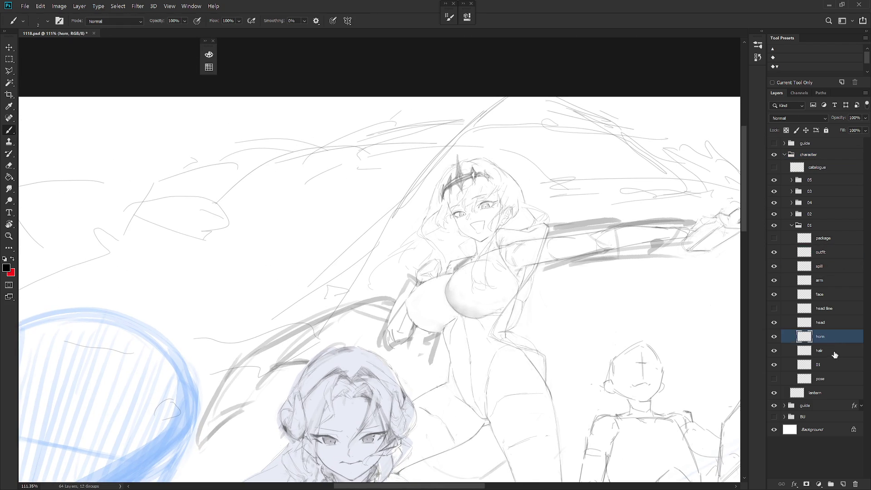
alt+click(520, 204)
key(x)
click(209, 54)
click(229, 84)
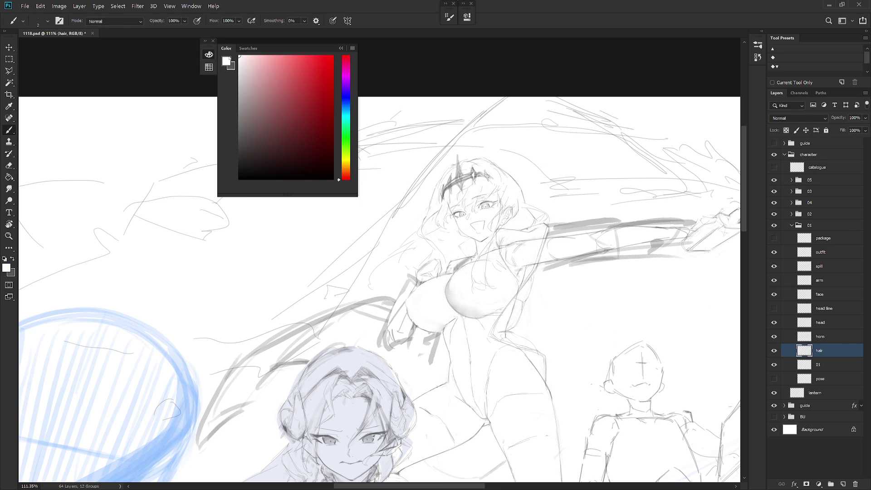
click(208, 54)
Step: Choose the Hard Round M40 brush and make the spill layer active
right_click(428, 188)
click(503, 429)
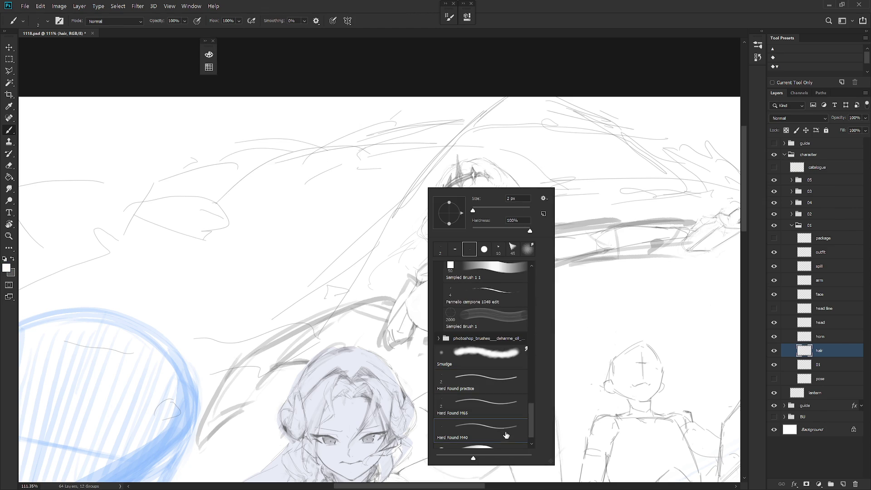
click(835, 362)
scroll(529, 359, down, 2)
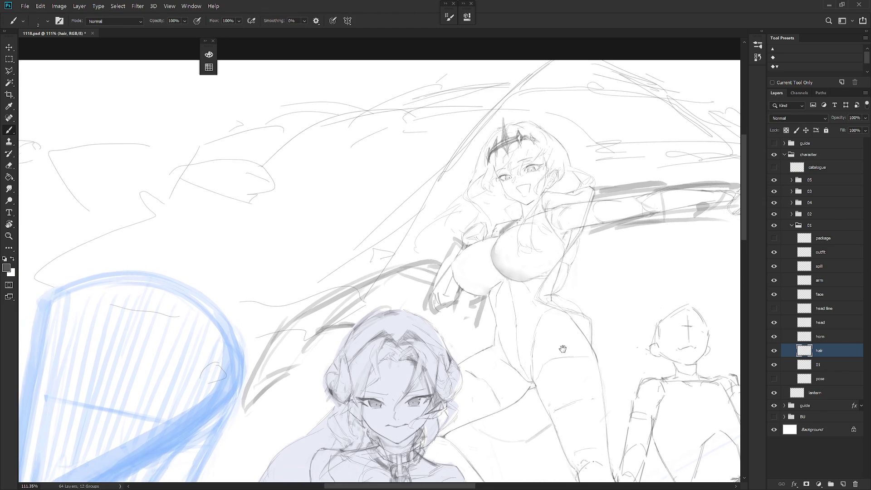
drag(563, 356, 525, 392)
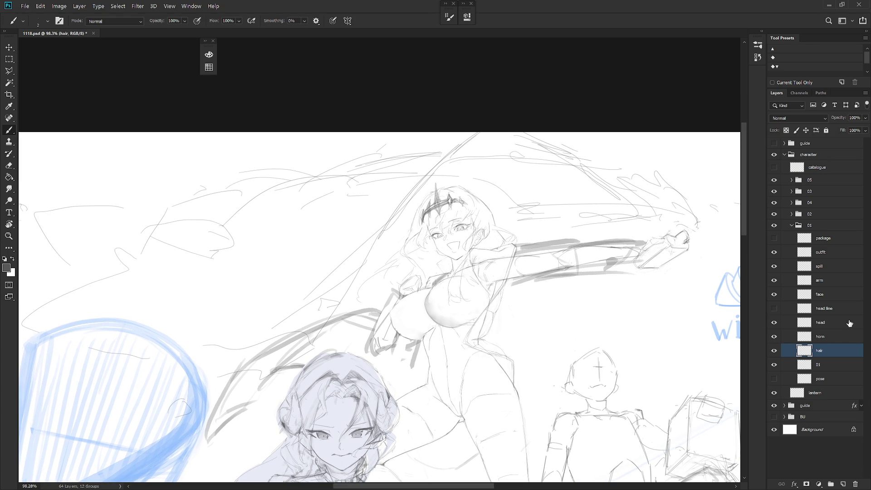
click(831, 271)
Step: Rotate the view to -30° and add short pencil strokes along the wavy line above the hand
mouse_move(615, 305)
mouse_down()
mouse_move(523, 355)
mouse_move(454, 254)
mouse_up()
key(r)
key(e)
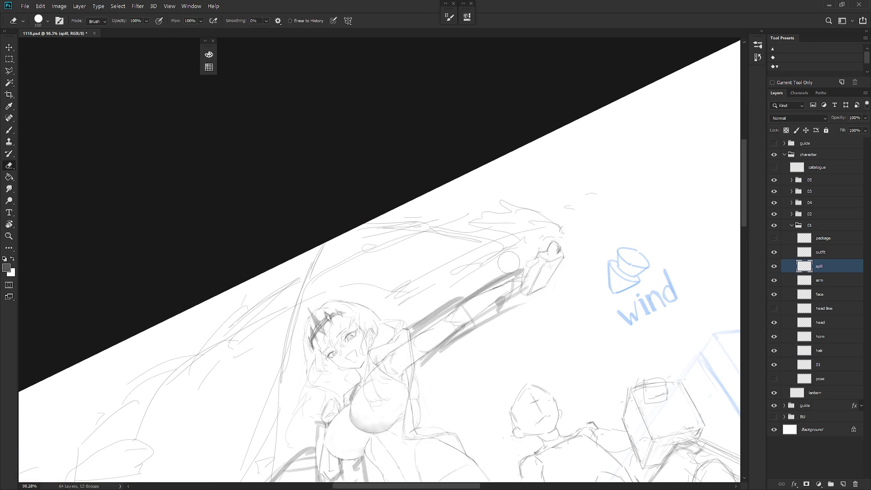
key(b)
drag(388, 223, 436, 221)
key(e)
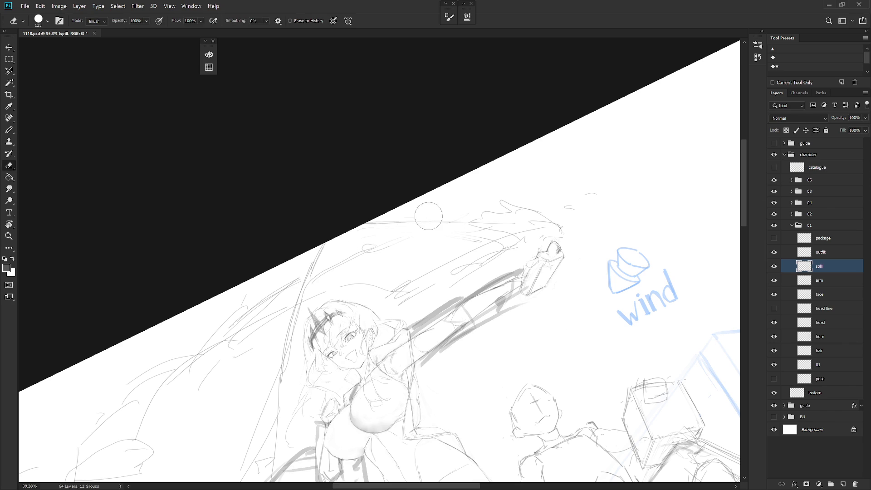
key(r)
drag(512, 219, 493, 236)
key(e)
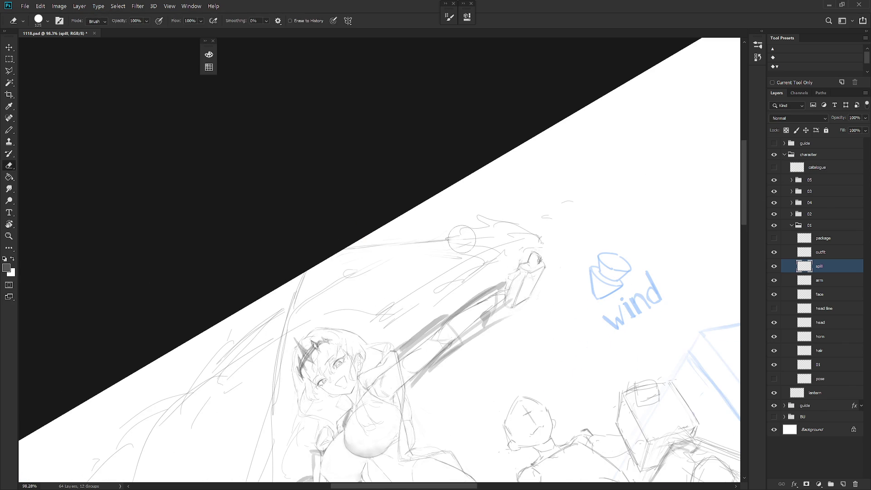
key(b)
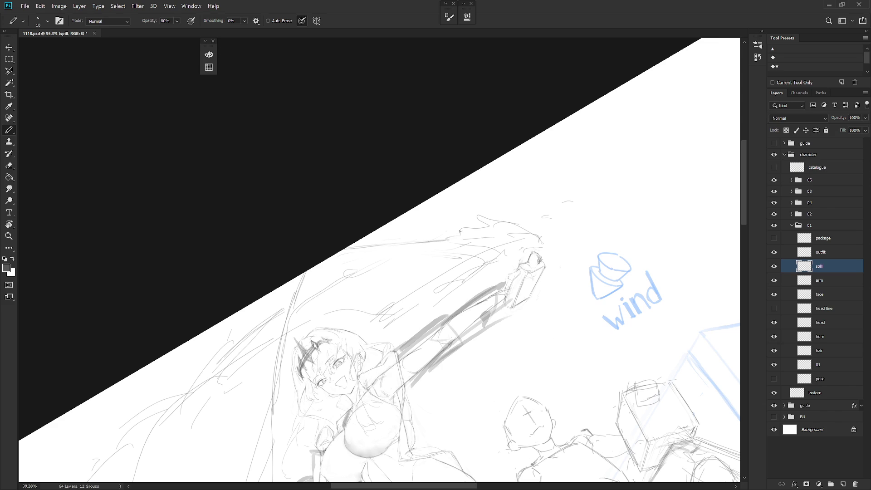
drag(462, 230, 486, 228)
key(Escape)
Step: Erase the faint stray strokes near the outstretched hand, removing the trial curve drawn there
key(e)
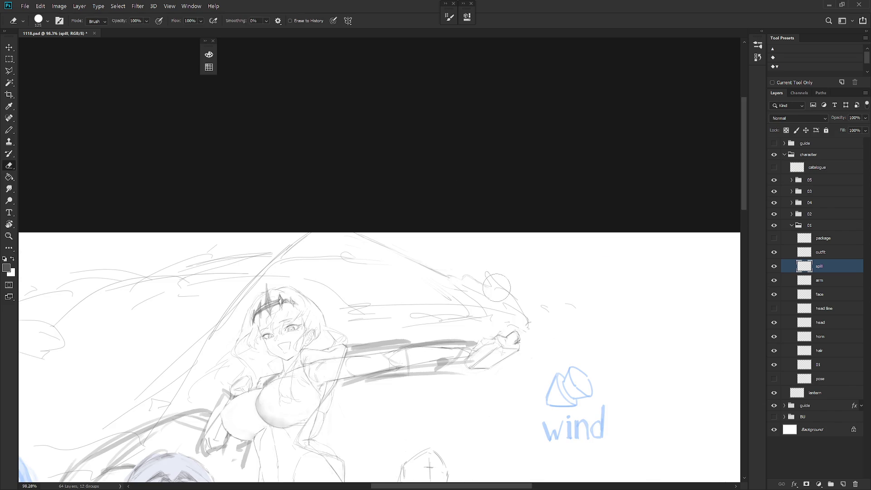
key(b)
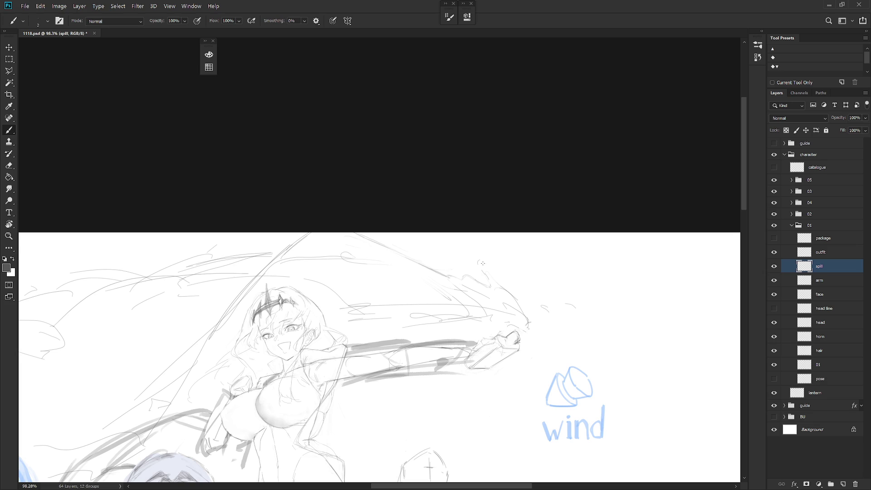
key(e)
key(b)
key(e)
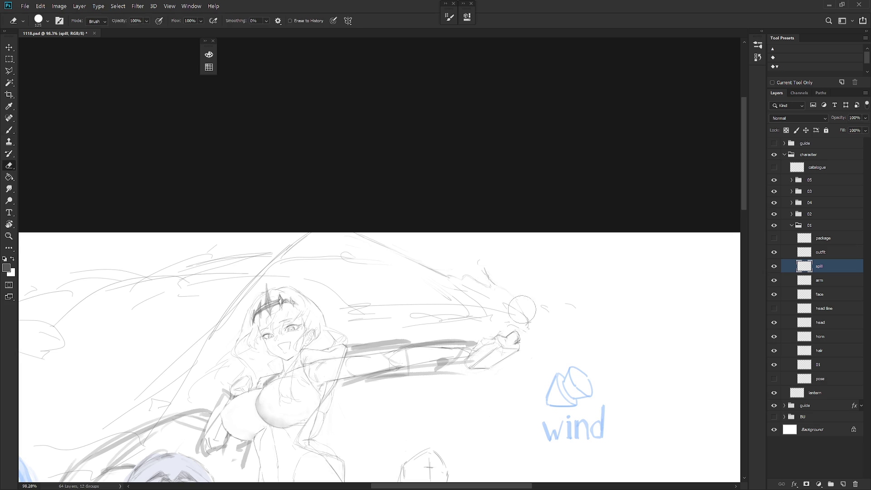
drag(491, 290, 506, 303)
key(b)
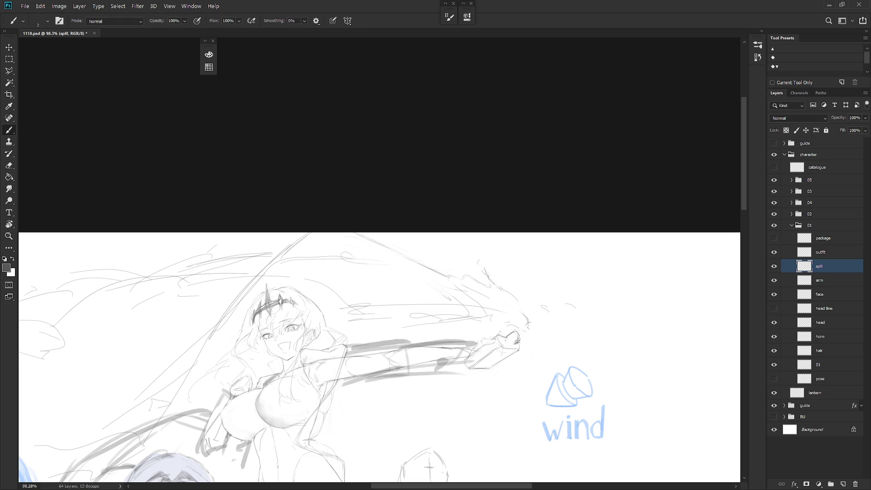
mouse_move(514, 299)
mouse_down()
mouse_move(526, 322)
mouse_move(525, 313)
mouse_up()
key(e)
key(b)
key(e)
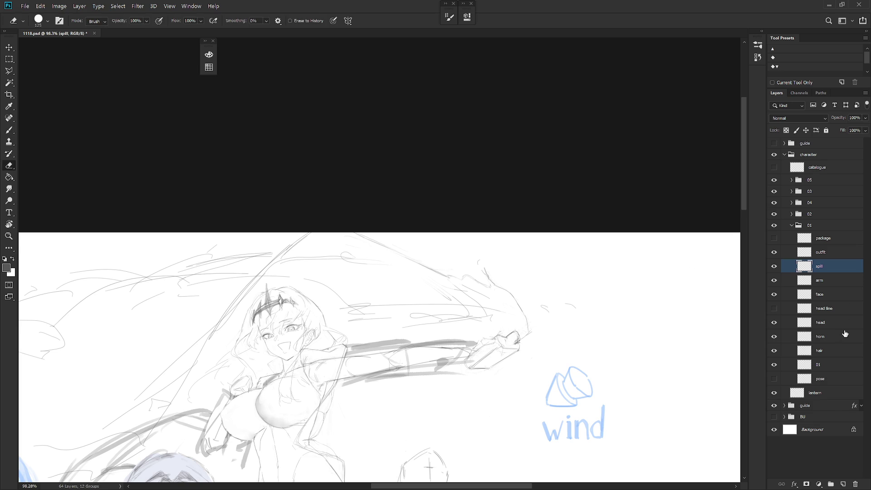
Step: Check the arm and layer 01 strokes by toggling their visibility, then make layer 01 active
click(774, 281)
click(775, 281)
click(775, 365)
click(774, 365)
click(830, 365)
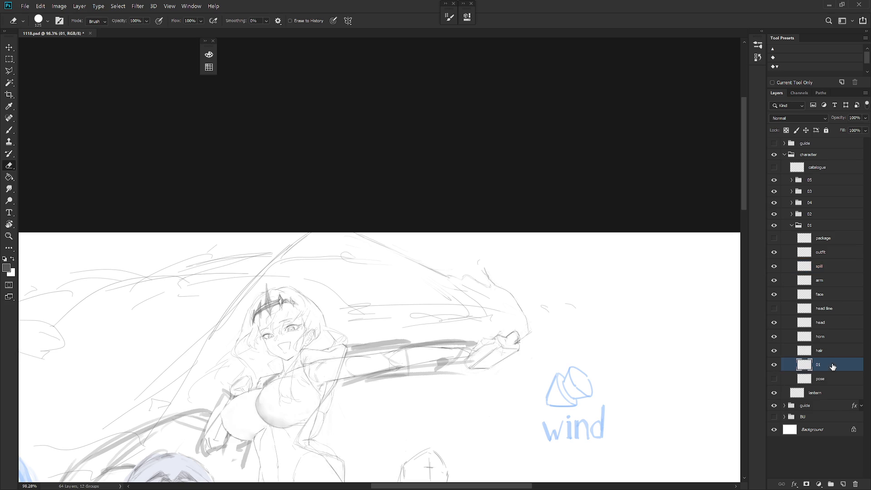
Step: Hide the outfit layer and lasso the hand and bottle on layer 01 onto new Layer 14
key(l)
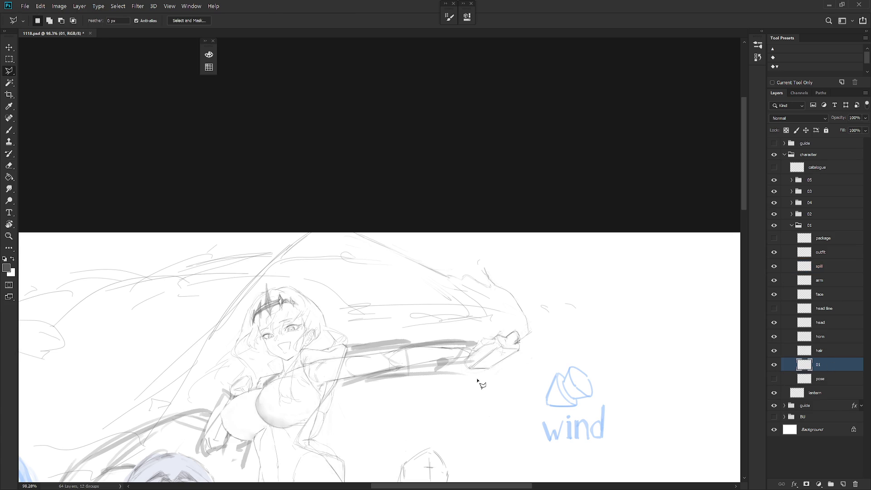
scroll(482, 363, down, 3)
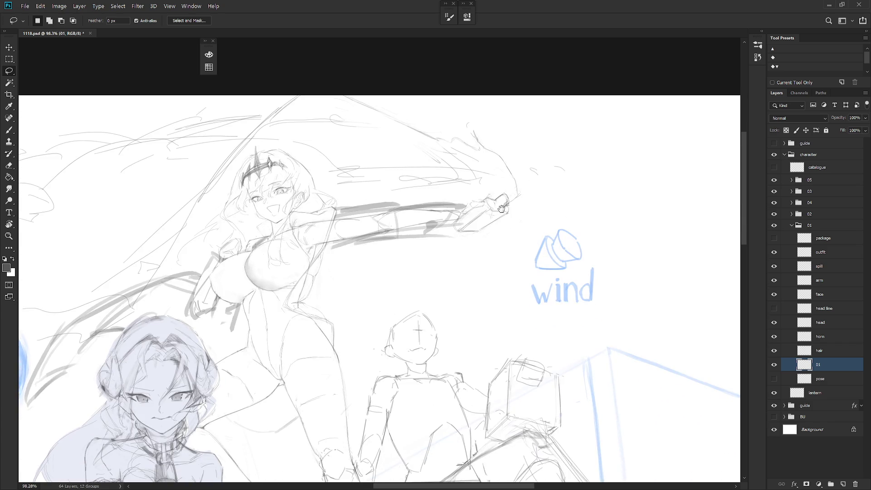
alt+scroll(485, 245, up, 2)
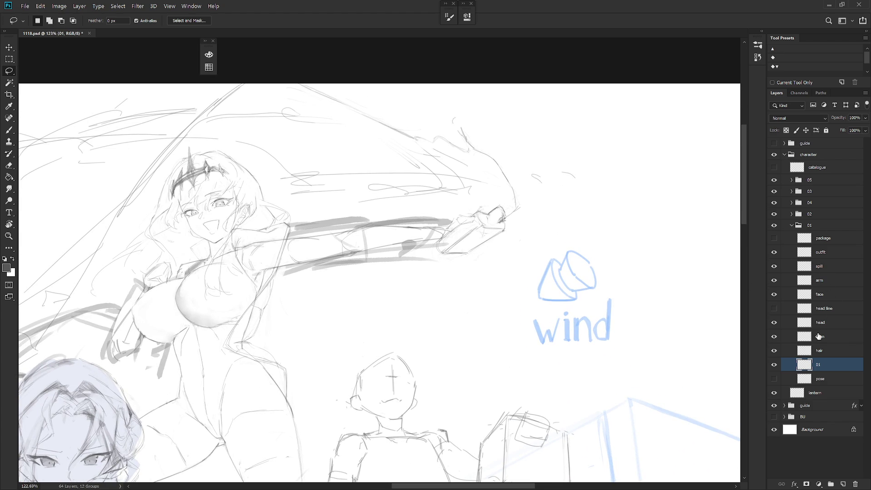
click(775, 252)
mouse_move(503, 273)
mouse_down()
mouse_move(518, 302)
mouse_move(468, 259)
mouse_up()
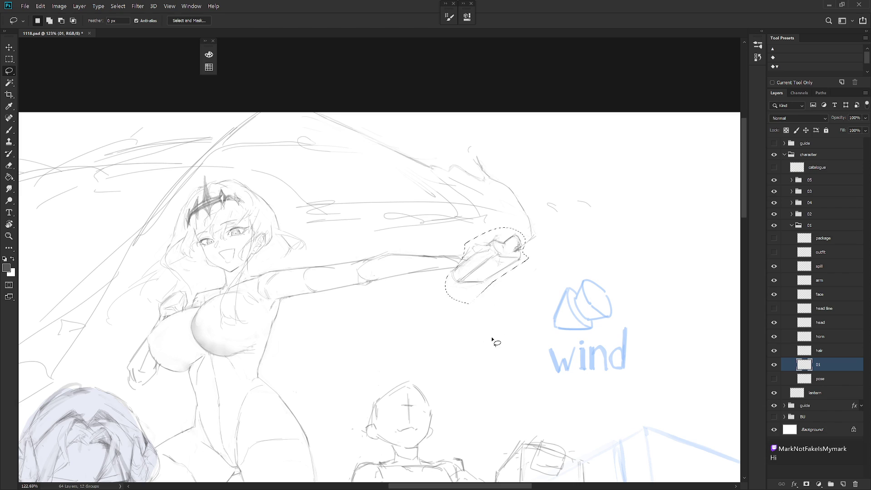
key(ctrl+j)
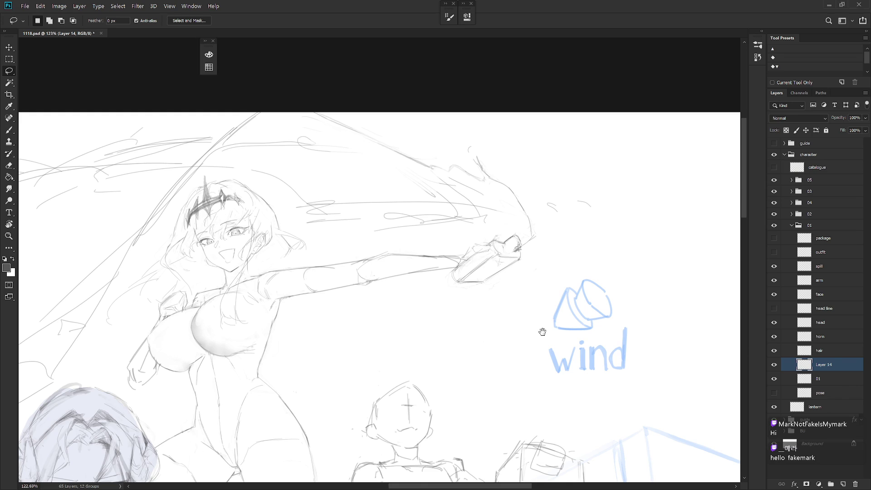
Step: Hide Layer 14 and duplicate it as Layer 14 copy
drag(541, 331, 581, 346)
click(775, 364)
click(823, 381)
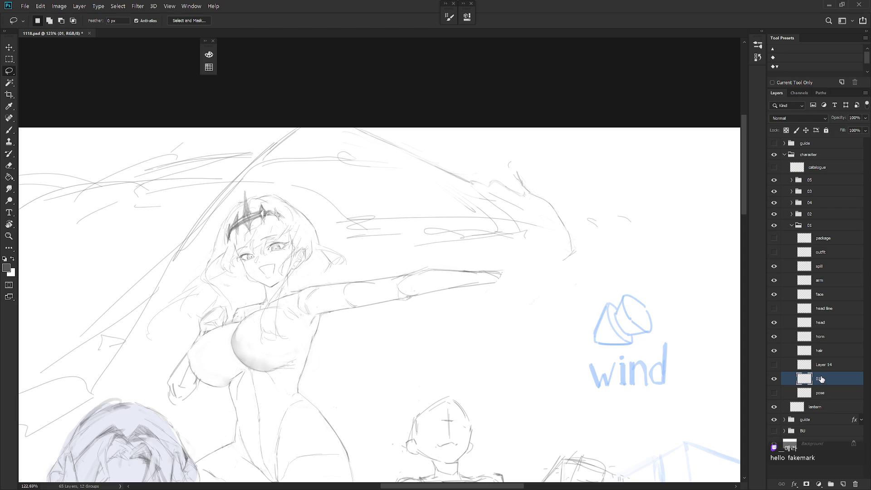
key(ctrl+shift+n)
key(Escape)
click(827, 365)
key(ctrl+j)
Step: Show Layer 14 copy and erase the bottle sketch from the hand
click(774, 364)
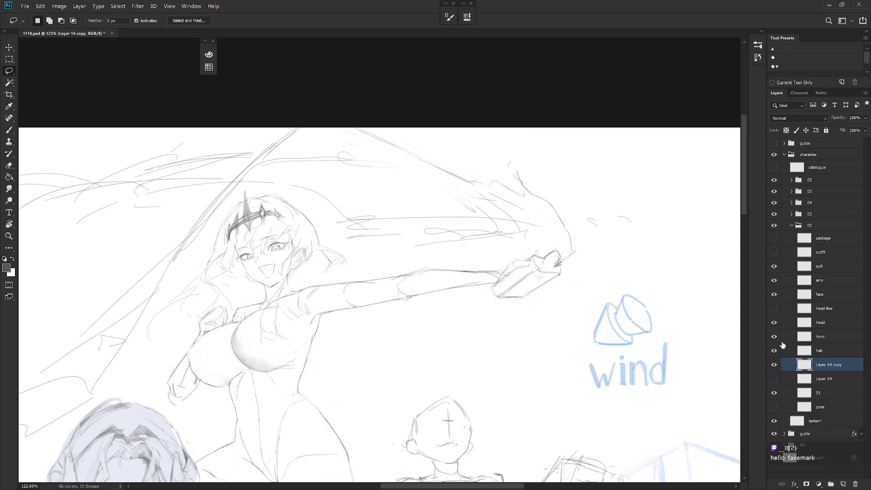
key(e)
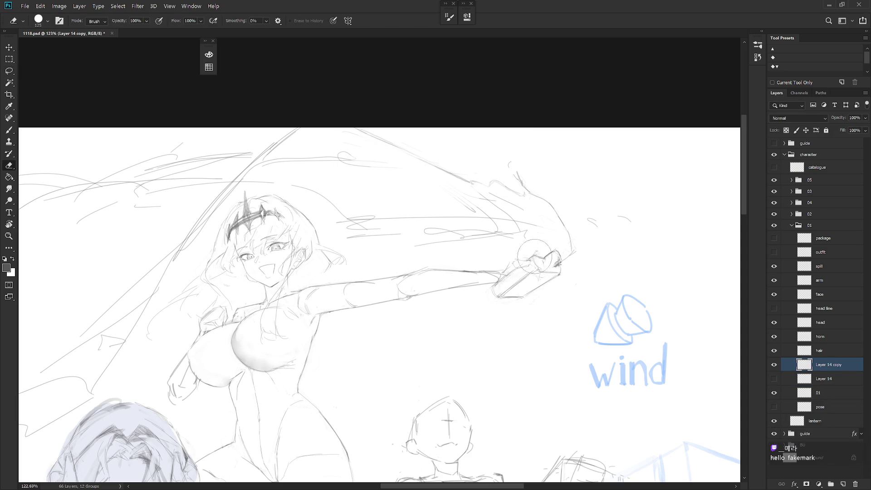
mouse_move(536, 272)
mouse_down()
mouse_move(563, 267)
mouse_move(555, 252)
mouse_up()
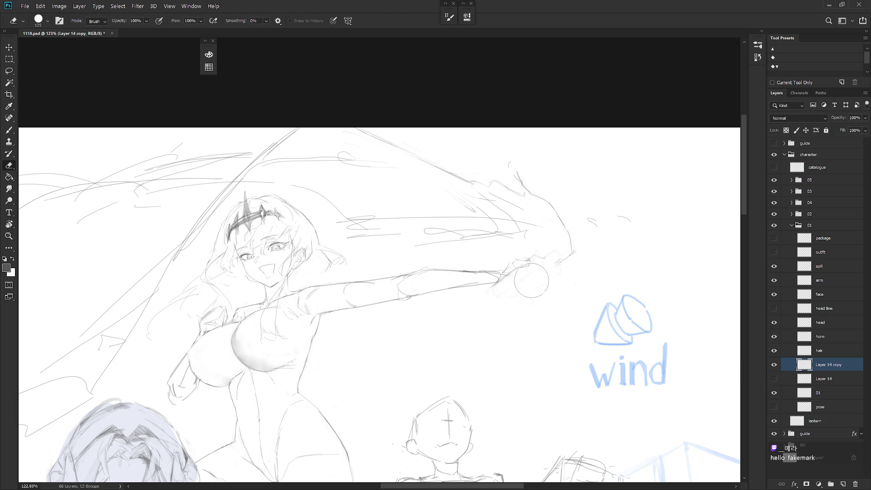
key(b)
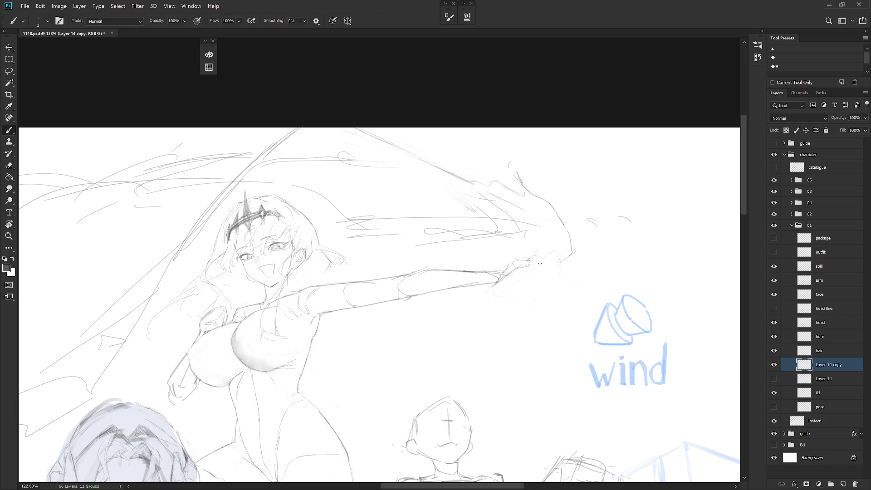
Step: Draw the wrist line and the sleeve cuff's left and bottom edges at the hand
drag(530, 257, 540, 255)
mouse_move(528, 258)
mouse_down()
mouse_move(541, 251)
mouse_move(562, 275)
mouse_up()
drag(517, 268, 505, 275)
drag(493, 288, 515, 319)
mouse_move(538, 253)
mouse_down()
mouse_move(567, 282)
mouse_move(559, 251)
mouse_move(544, 257)
mouse_up()
drag(533, 313, 518, 319)
Step: Redraw the cuff's right edge diagonally and erase leftover strokes around the cuff
key(ctrl+z)
key(e)
key(b)
mouse_move(567, 283)
mouse_down()
mouse_move(518, 319)
mouse_move(568, 285)
mouse_up()
key(e)
drag(565, 299, 528, 298)
key(b)
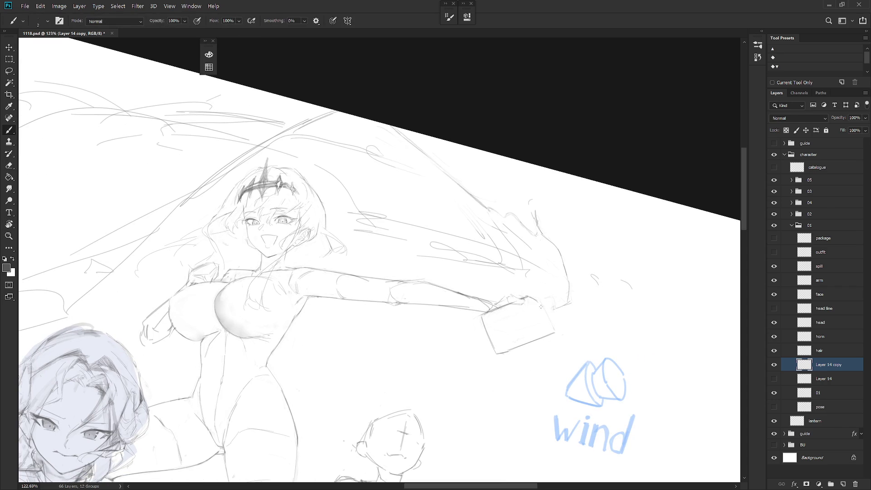
Step: Outline the package box in the hand, redrawing its right edge and raising its bottom corner
mouse_move(540, 301)
mouse_down()
mouse_move(551, 333)
mouse_move(566, 320)
mouse_move(538, 288)
mouse_move(546, 301)
mouse_up()
key(r)
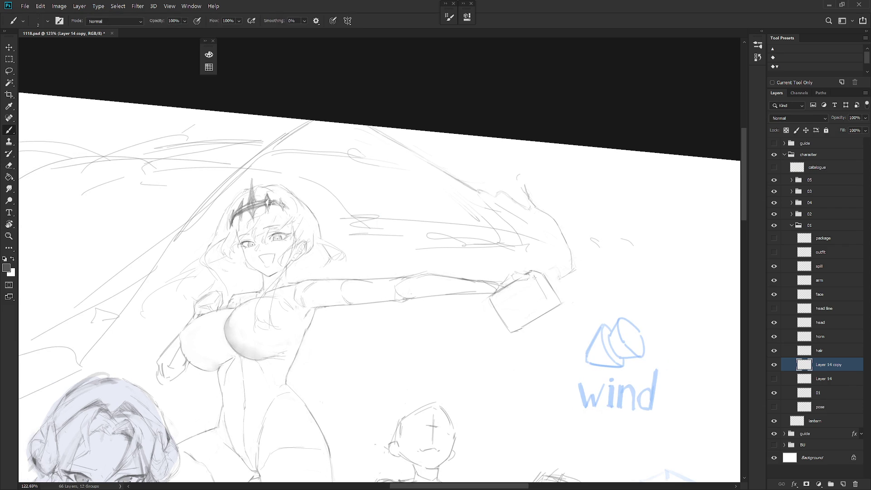
key(e)
key(b)
mouse_move(499, 324)
mouse_down()
mouse_move(526, 338)
mouse_move(520, 330)
mouse_move(547, 303)
mouse_up()
scroll(563, 327, down, 6)
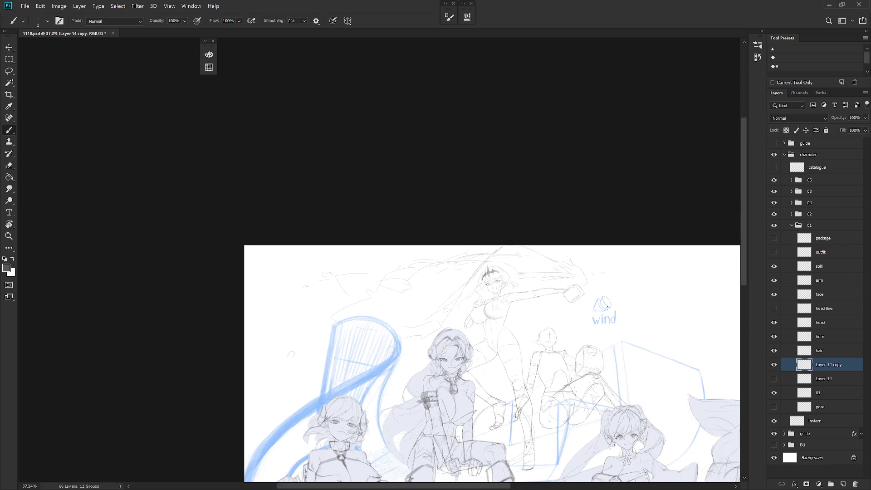
Step: Erase the hand lines overlapping the box and redraw the box's left edge
scroll(586, 289, up, 4)
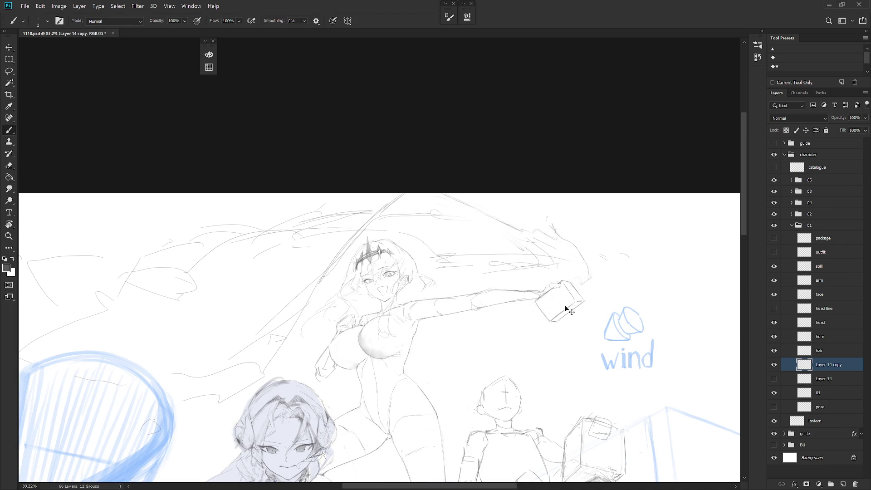
scroll(564, 307, up, 2)
key(e)
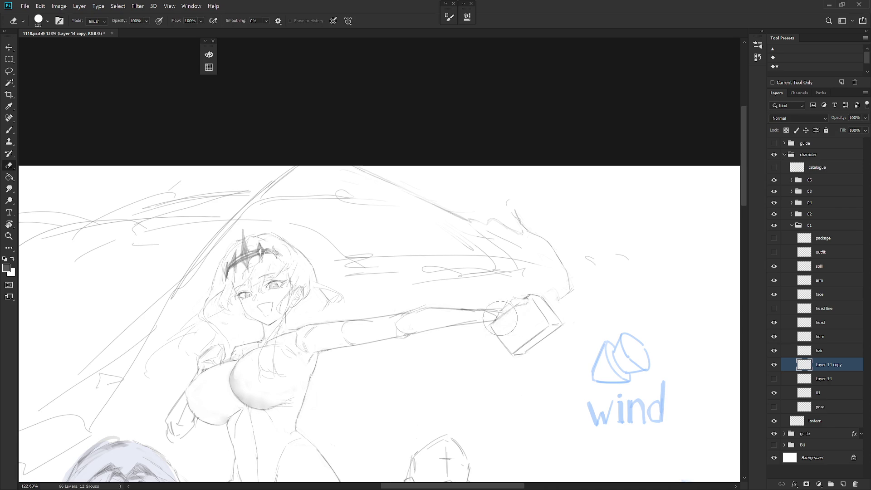
drag(521, 305, 510, 311)
key(b)
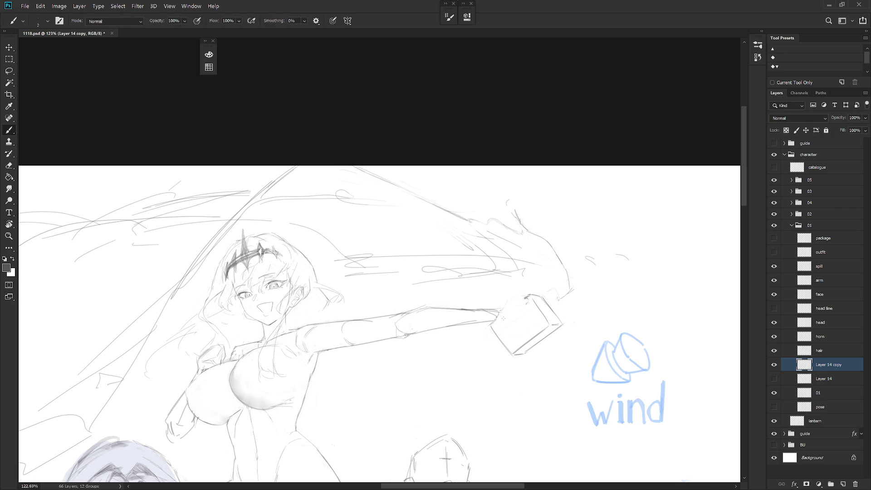
mouse_move(502, 321)
mouse_down()
mouse_move(527, 296)
mouse_move(513, 330)
mouse_up()
Step: Lighten the box's sketch lines beside the hand with the Eraser
key(e)
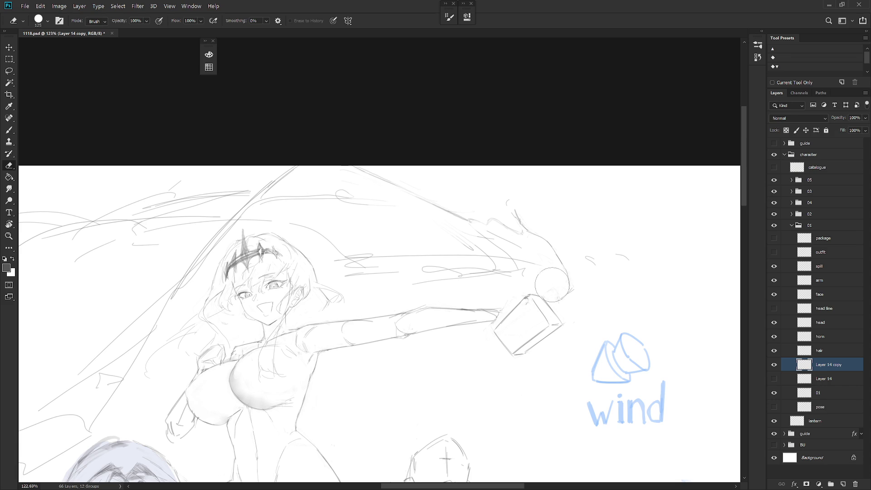
scroll(571, 334, down, 5)
scroll(571, 334, down, 2)
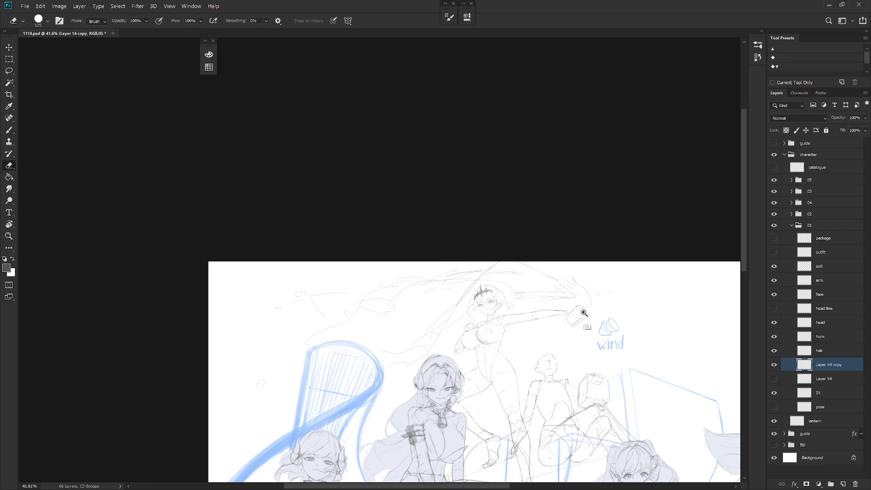
scroll(573, 338, up, 5)
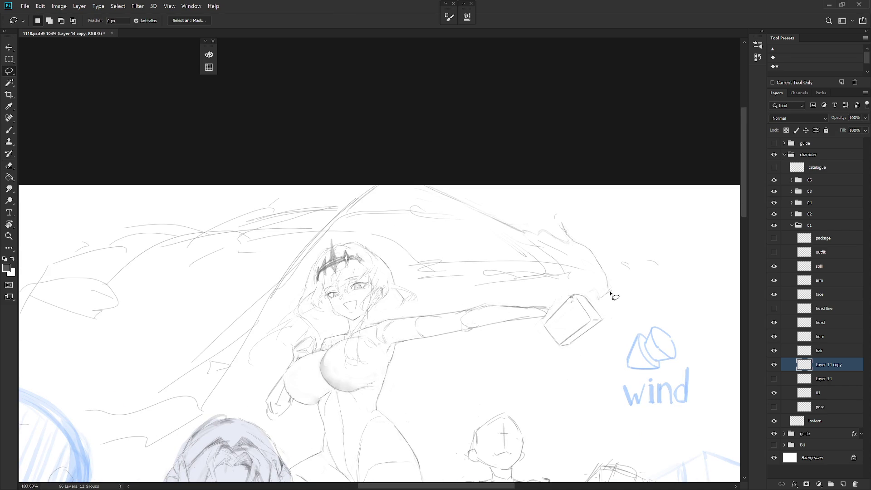
mouse_move(576, 343)
mouse_down()
mouse_move(573, 301)
mouse_move(581, 301)
mouse_up()
scroll(597, 308, up, 2)
key(b)
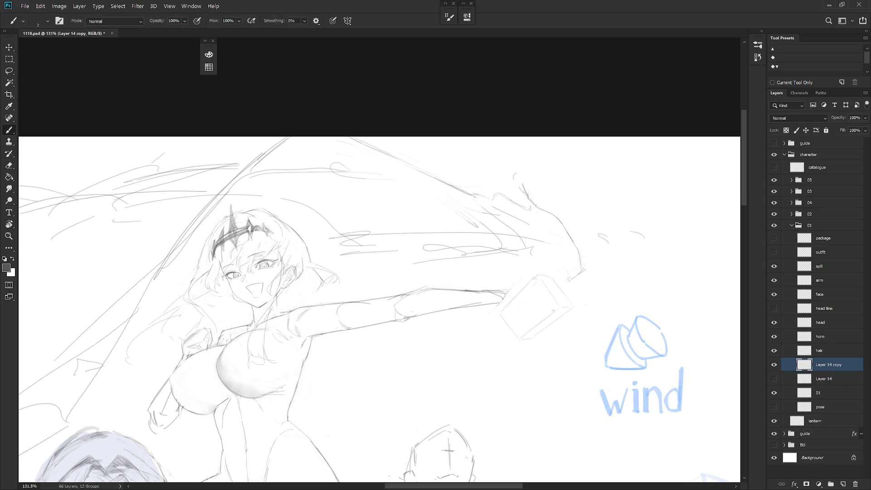
Step: Lasso the box sketch at the hand and delete it
key(l)
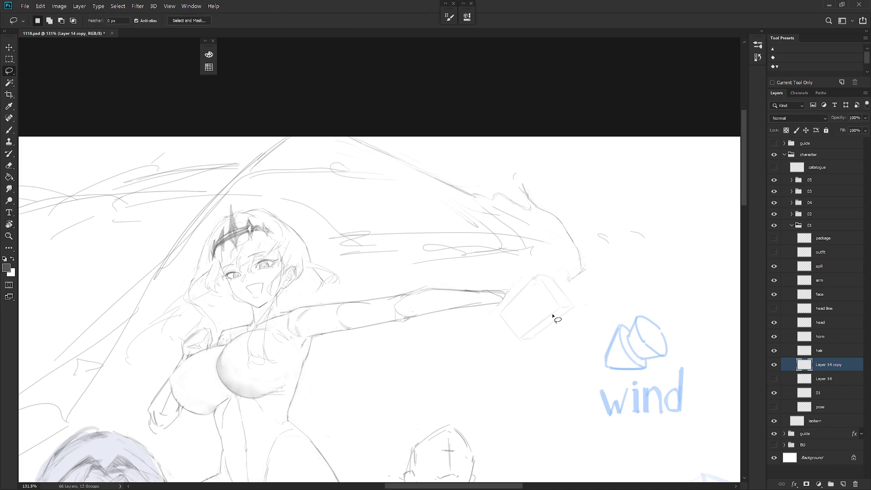
mouse_move(521, 345)
mouse_down()
mouse_move(582, 307)
mouse_move(554, 273)
mouse_move(486, 360)
mouse_up()
key(Delete)
key(ctrl+d)
key(b)
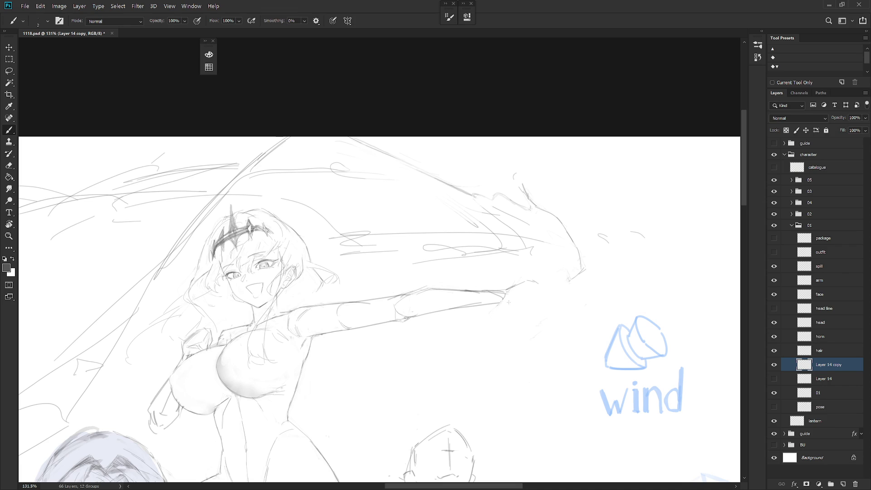
Step: Sketch the hand's outer edge and finger lines, undoing misplaced strokes
drag(500, 304, 523, 295)
drag(526, 285, 519, 299)
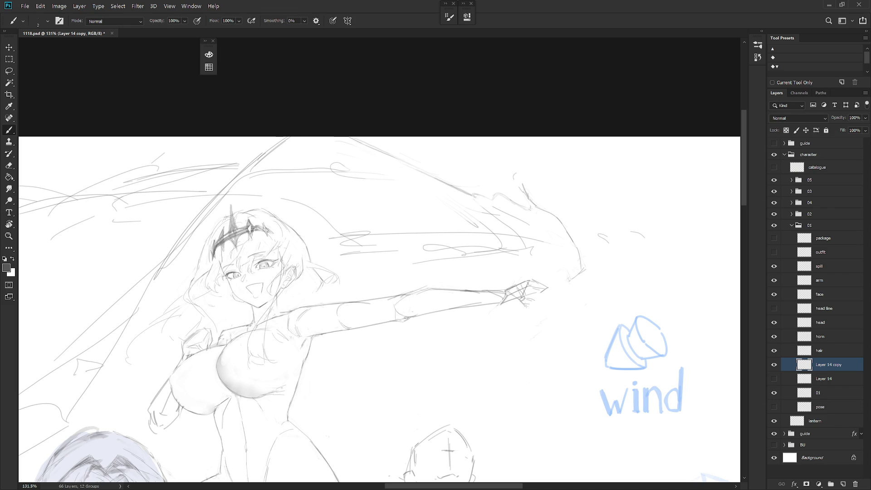
key(e)
key(b)
drag(530, 279, 513, 312)
key(ctrl+z)
key(ctrl+shift+z)
key(ctrl+z)
drag(516, 310, 538, 314)
mouse_move(566, 298)
mouse_down()
mouse_move(548, 312)
mouse_move(565, 299)
mouse_up()
key(ctrl+z)
Step: Rotate the canvas view counter-clockwise and draw a line along the top of the clenched hand
key(r)
drag(520, 334, 559, 282)
key(e)
key(b)
drag(507, 276, 547, 275)
scroll(547, 275, down, 2)
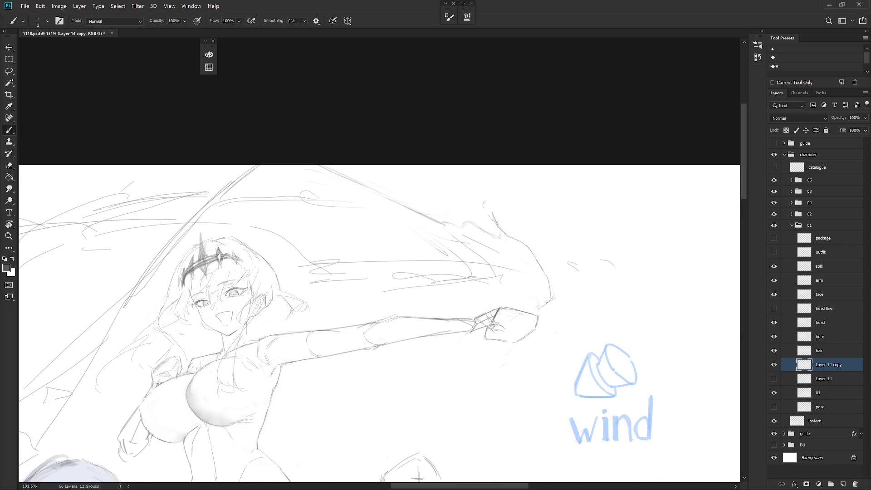
scroll(541, 356, down, 2)
scroll(612, 257, down, 2)
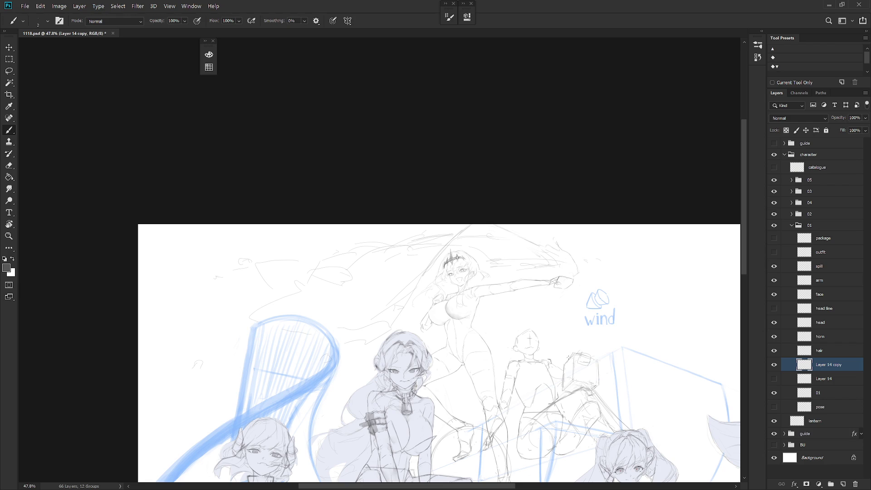
scroll(464, 286, up, 3)
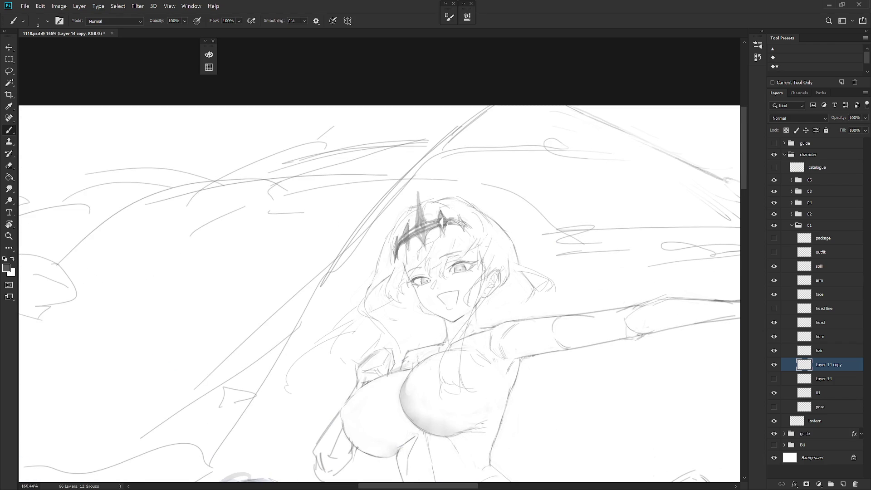
Step: Show Layer 14, hide Layer 14 copy, and duplicate Layer 14 into a new working layer
scroll(524, 365, down, 2)
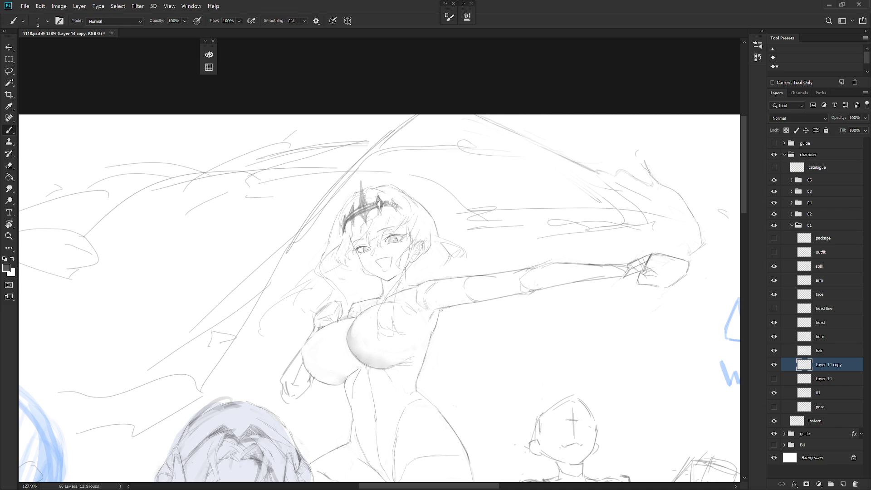
click(774, 378)
click(775, 366)
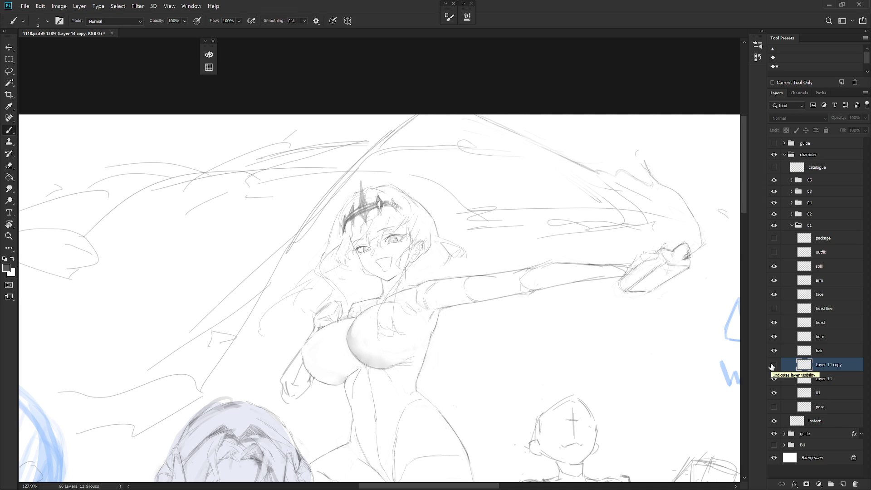
click(824, 379)
key(ctrl+j)
click(774, 393)
Step: Erase stray lines around the hand and bottle, then redraw the wrist, finger and knuckle lines
key(e)
mouse_move(650, 267)
mouse_down()
mouse_move(663, 245)
mouse_move(630, 279)
mouse_move(654, 254)
mouse_move(634, 261)
mouse_move(642, 258)
mouse_up()
key(b)
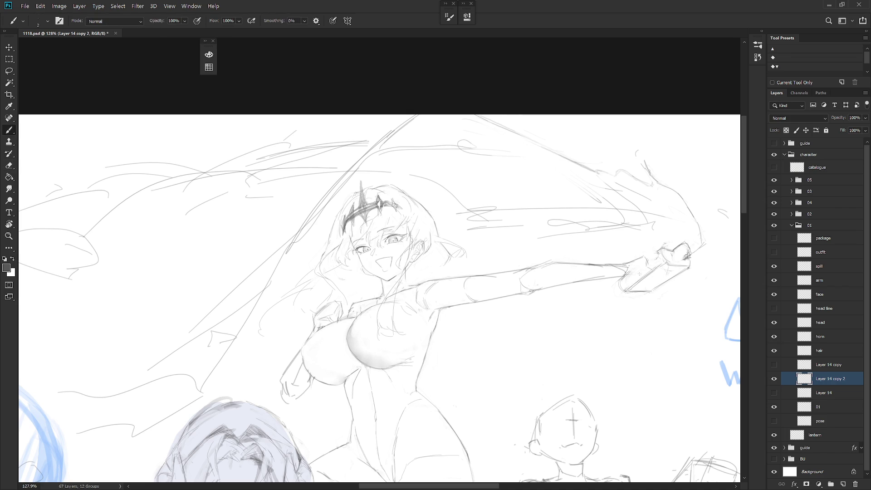
drag(643, 264, 633, 272)
mouse_move(649, 279)
mouse_down()
mouse_move(663, 276)
mouse_move(646, 253)
mouse_move(659, 250)
mouse_move(652, 251)
mouse_up()
mouse_move(648, 259)
mouse_down()
mouse_move(641, 264)
mouse_move(652, 270)
mouse_up()
Step: Lasso-select the hand and bottle
key(l)
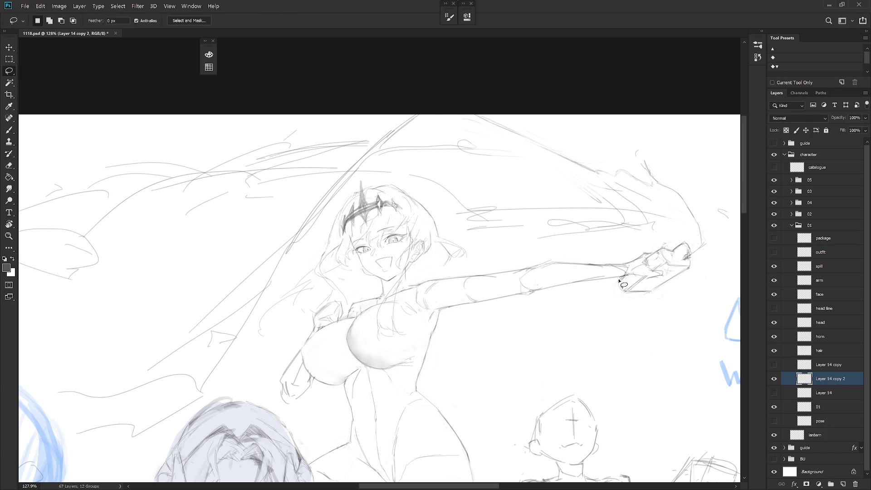
key(b)
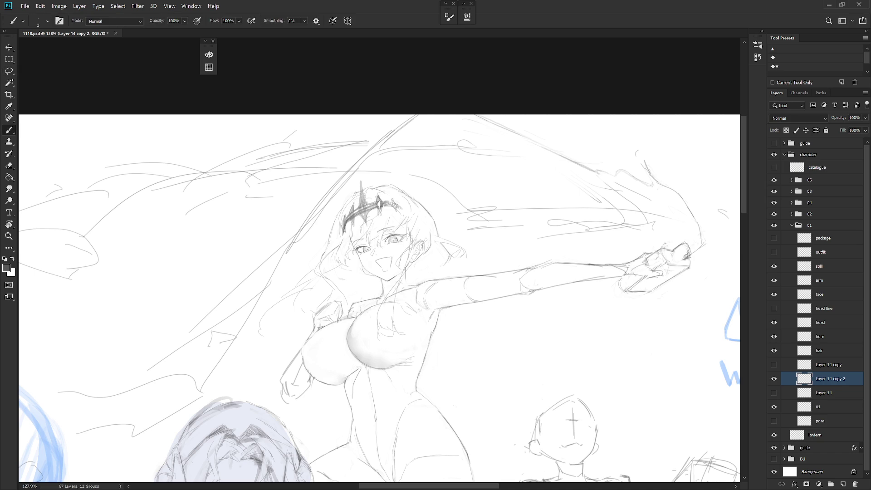
key(l)
mouse_move(689, 274)
mouse_down()
mouse_move(651, 286)
mouse_move(635, 251)
mouse_move(620, 260)
mouse_move(615, 284)
mouse_move(633, 284)
mouse_move(583, 296)
mouse_move(626, 315)
mouse_move(653, 293)
mouse_up()
Step: Rotate the selected hand about 5° clockwise and apply the transform
key(ctrl+t)
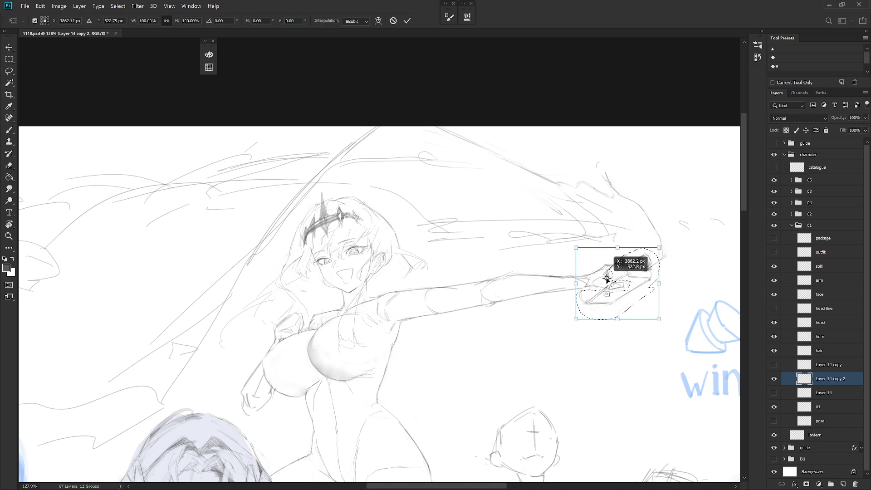
drag(673, 321, 668, 326)
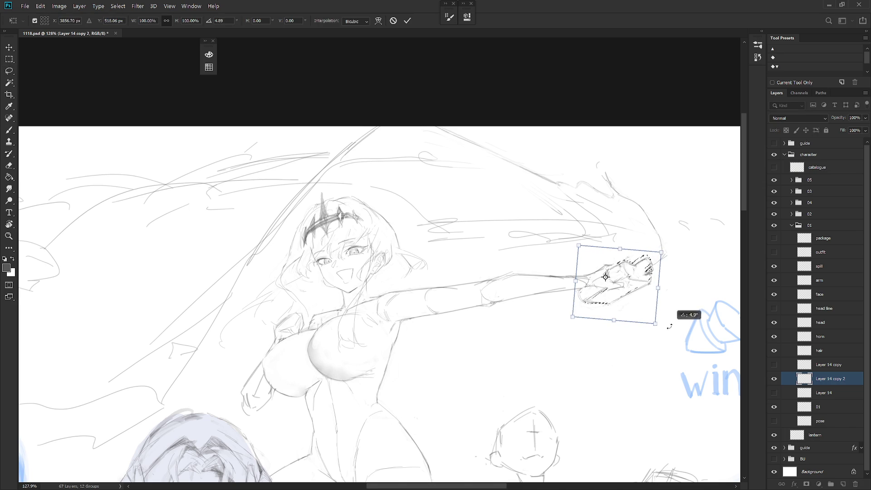
key(Return)
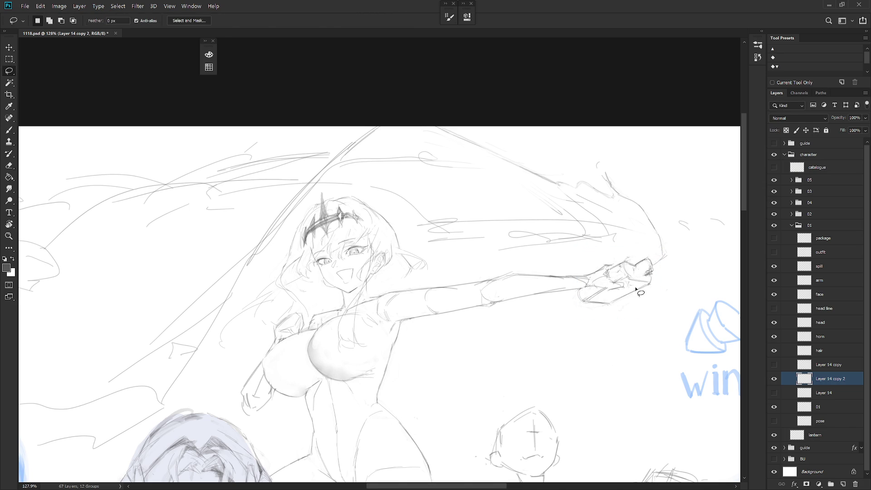
key(e)
key(b)
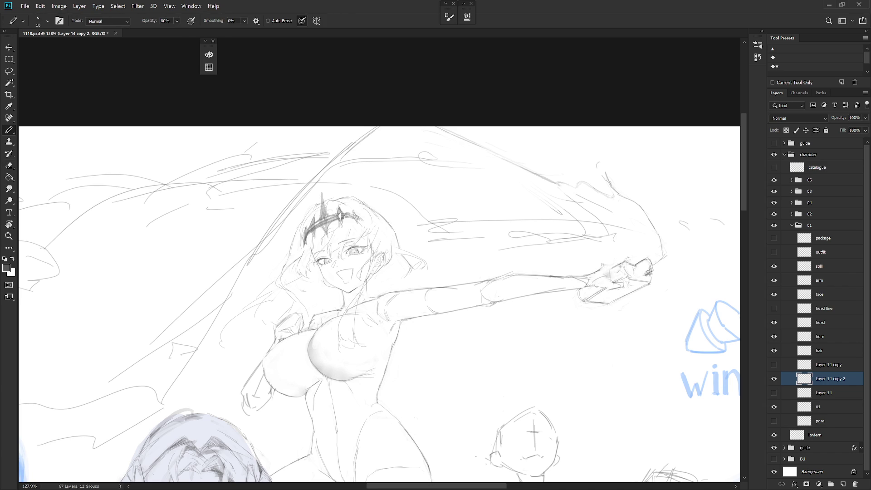
key(shift+b)
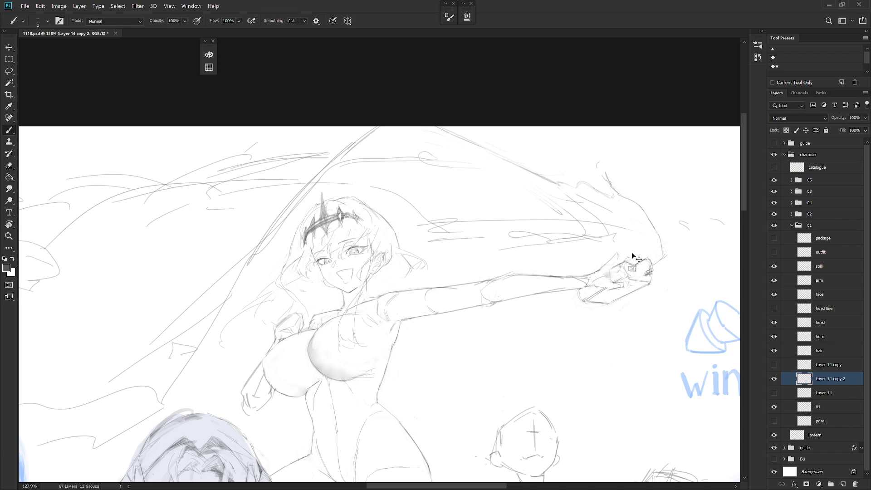
Step: Add short strokes along the bottle's top edge and the gripping hand with the soft brush
drag(603, 266, 625, 262)
drag(593, 279, 611, 267)
drag(588, 285, 595, 277)
key(v)
key(b)
drag(600, 289, 621, 285)
scroll(635, 312, down, 5)
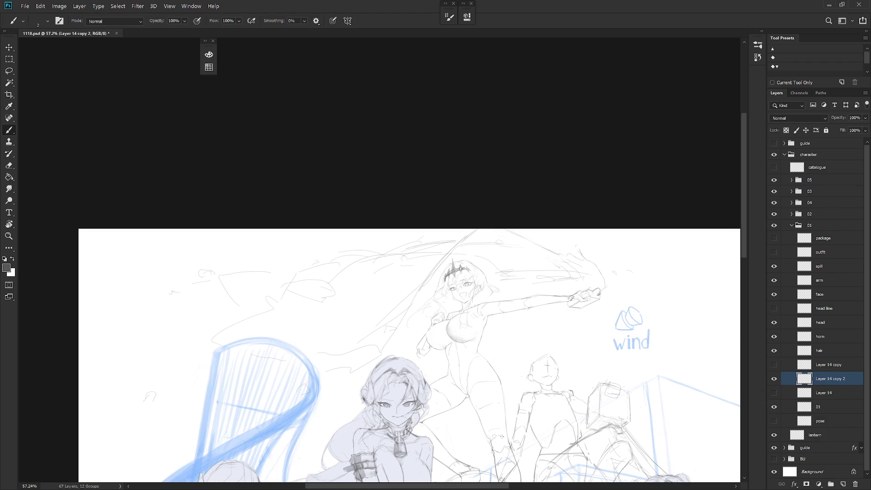
Step: Hide Layer 14 copy 2 and show Layer 14 copy to bring back the earlier hand
click(774, 378)
click(774, 365)
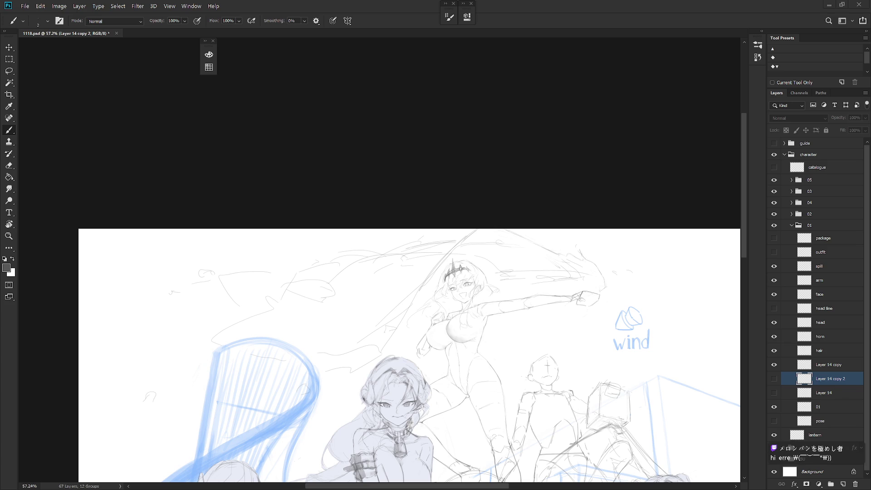
scroll(621, 338, up, 3)
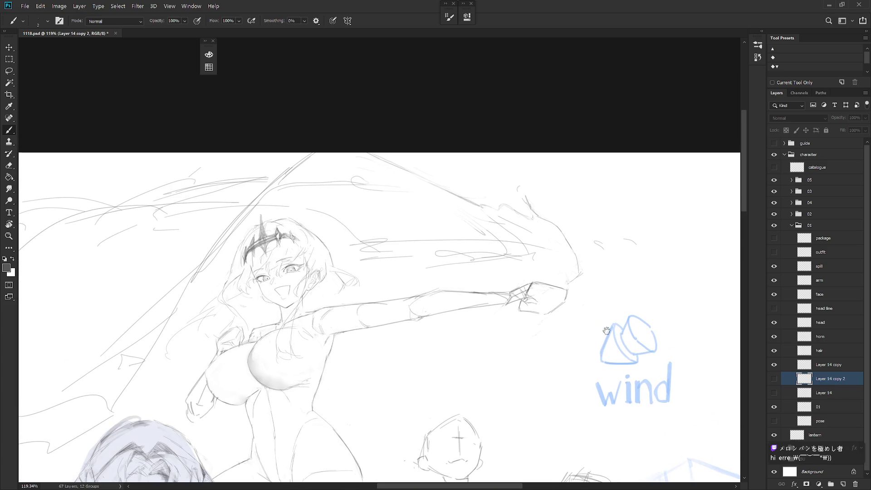
Step: Duplicate Layer 14 copy and hide the original so only the new copy shows
click(775, 366)
click(775, 366)
click(775, 368)
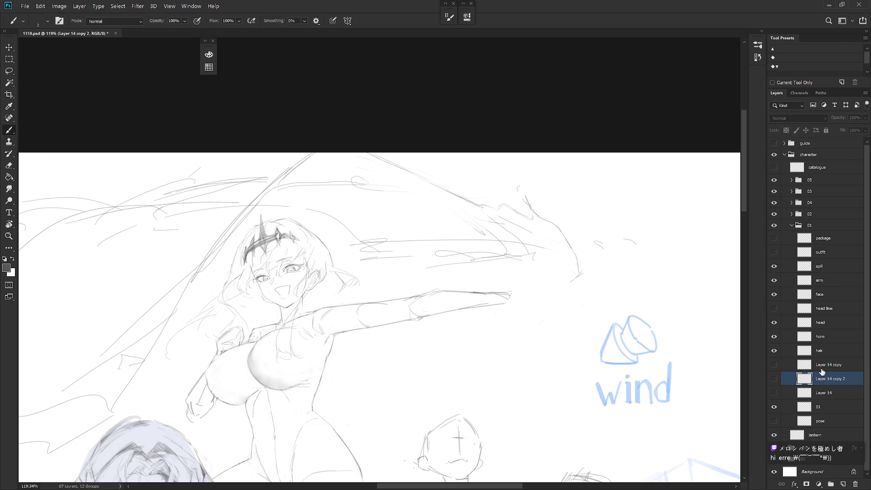
click(821, 369)
click(774, 366)
key(ctrl+j)
click(775, 378)
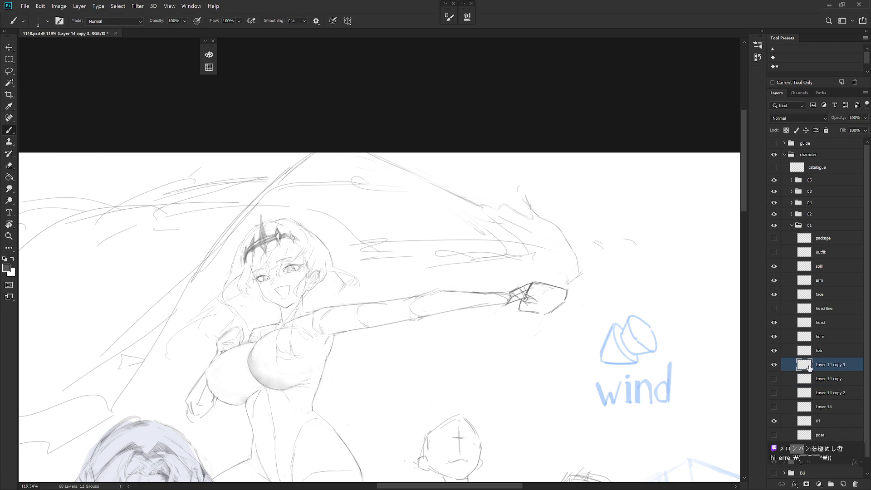
Step: Lasso and delete the hand strokes at the arm's end on the new copy
key(l)
drag(563, 311, 503, 326)
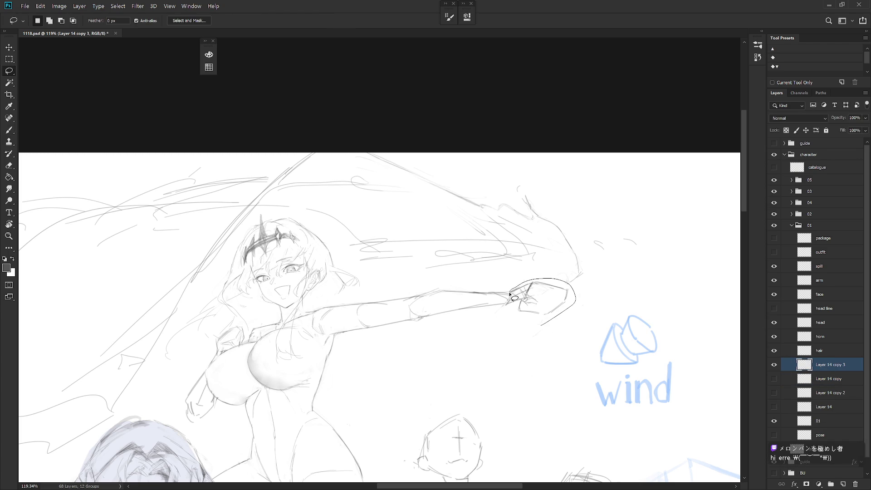
key(Delete)
key(ctrl+d)
key(b)
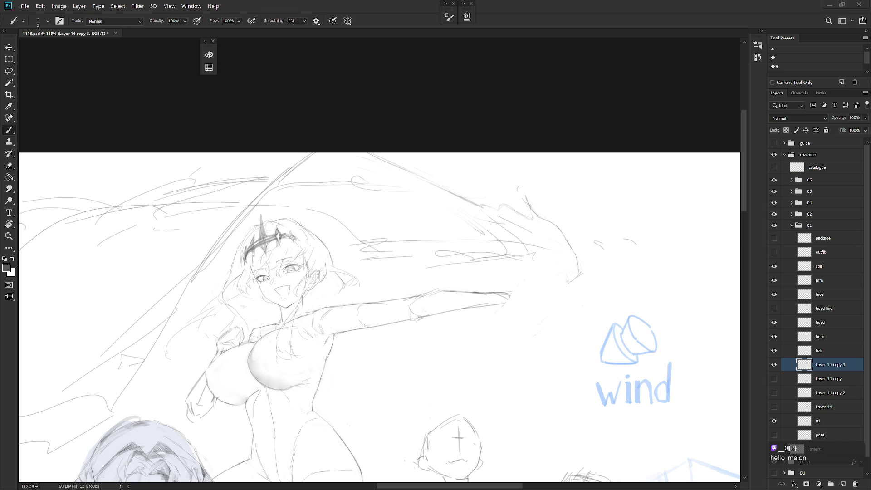
scroll(515, 292, up, 1)
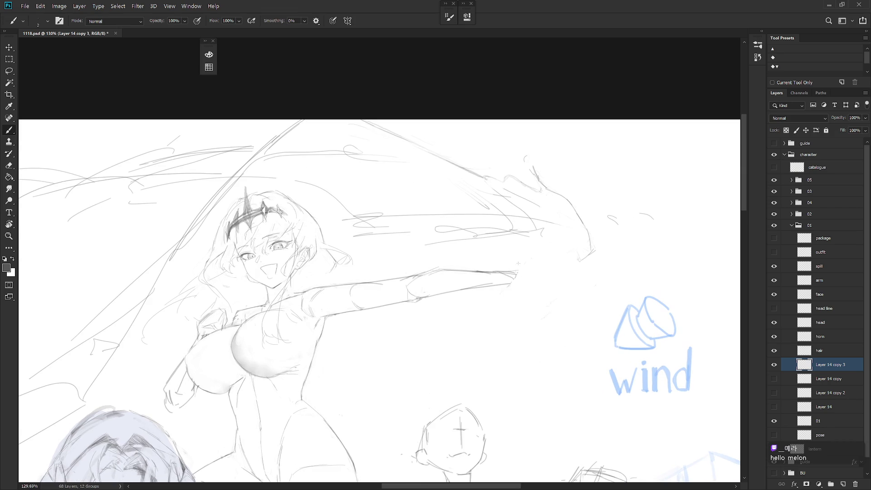
Step: Make layer 01 active and bring the outstretched arm further into view
key(e)
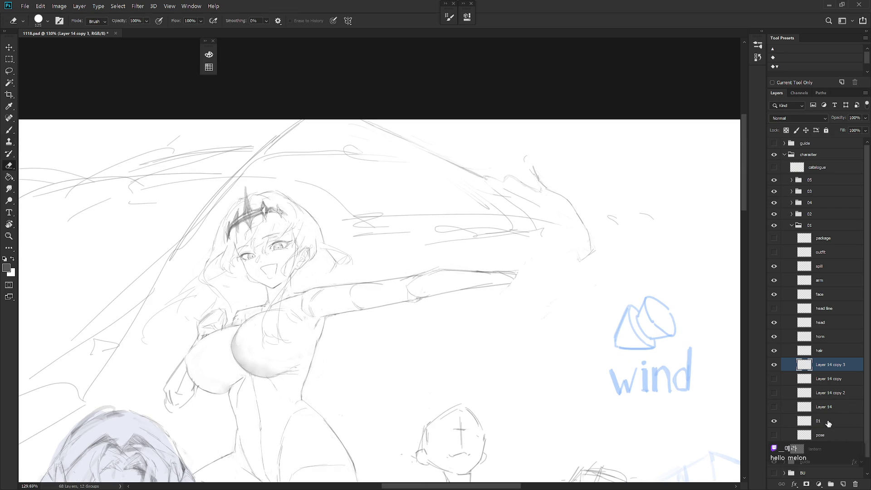
key(b)
key(e)
click(833, 421)
drag(425, 287, 450, 286)
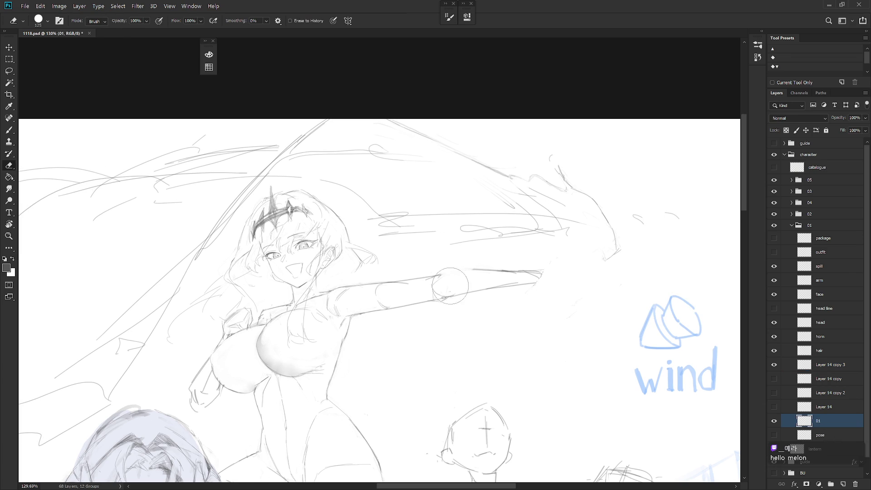
key(b)
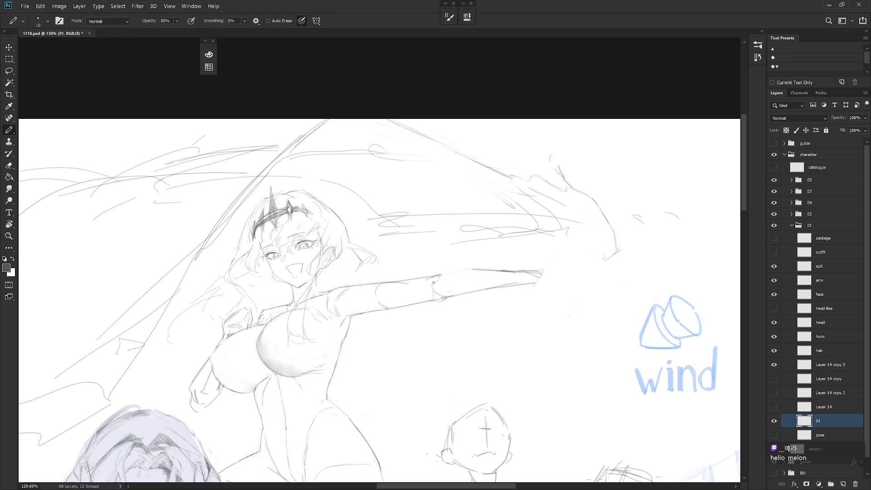
key(b)
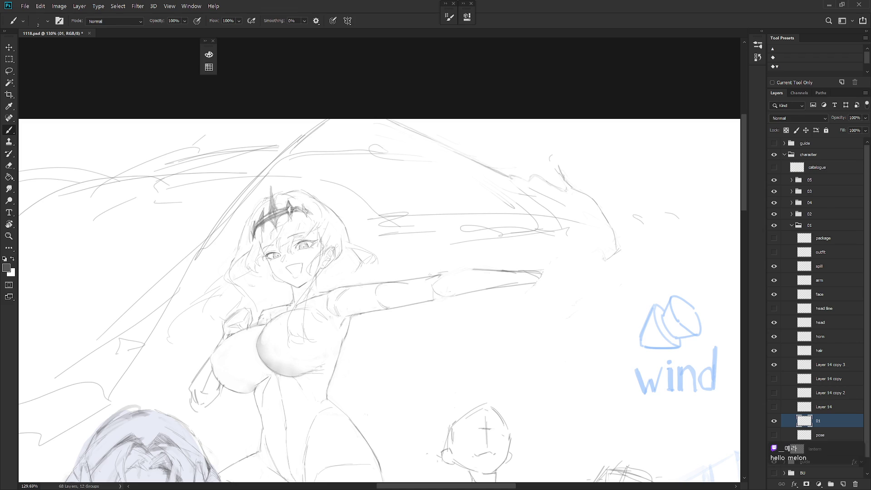
key(b)
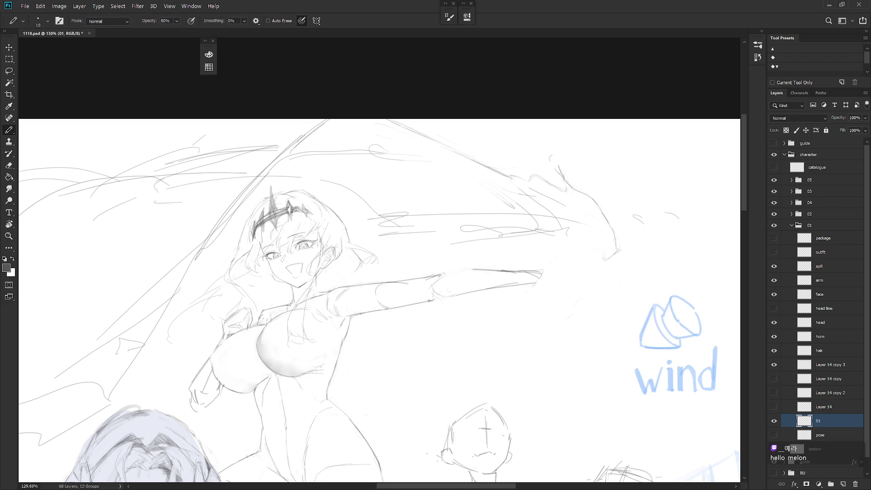
key(b)
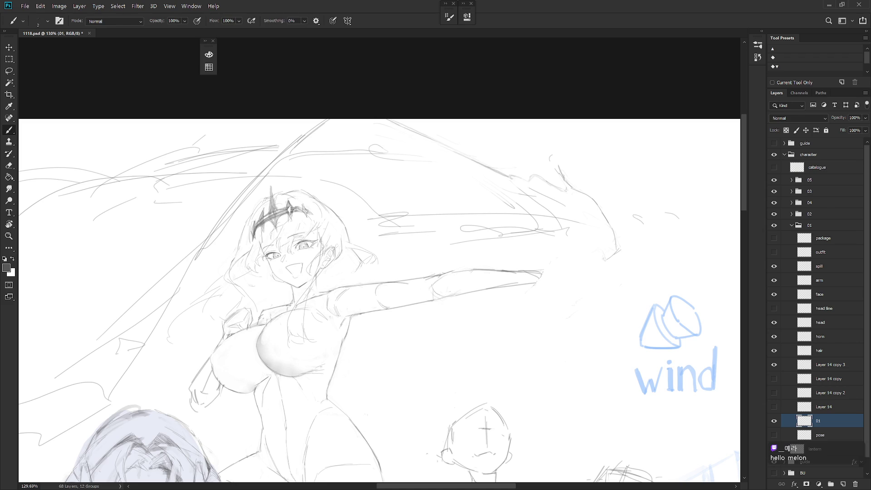
Step: Redraw the arm's upper contour darker and the elbow as a curved line
drag(442, 276, 519, 269)
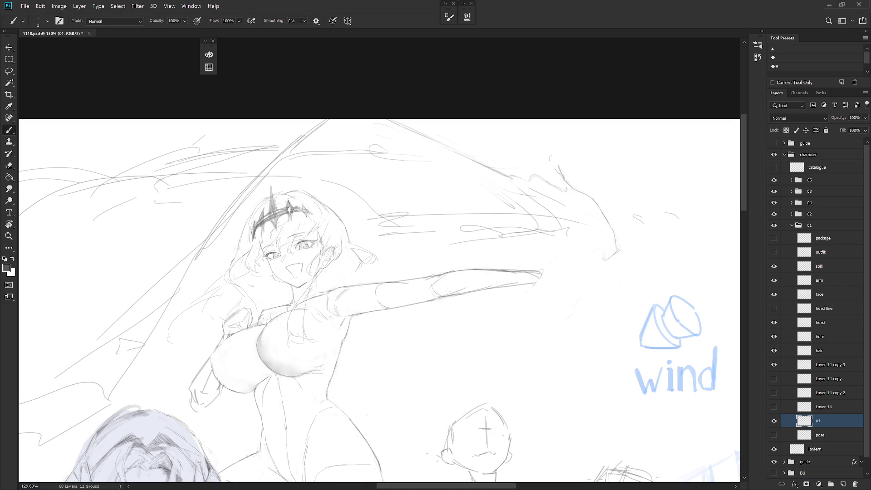
key(e)
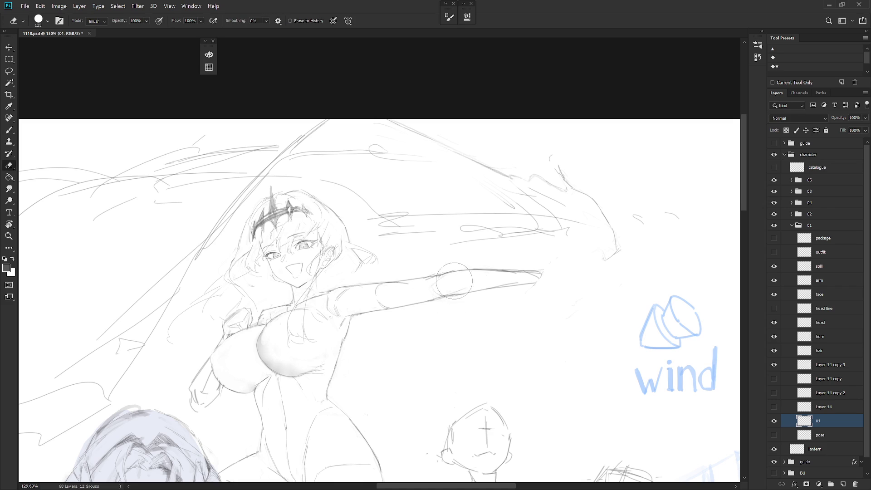
key(b)
key(ctrl+z)
mouse_move(433, 280)
mouse_down()
mouse_move(439, 296)
mouse_move(530, 285)
mouse_up()
Step: Erase the old forearm line and redraw it, discarding a trial stroke at the hand
key(e)
key(b)
key(e)
key(b)
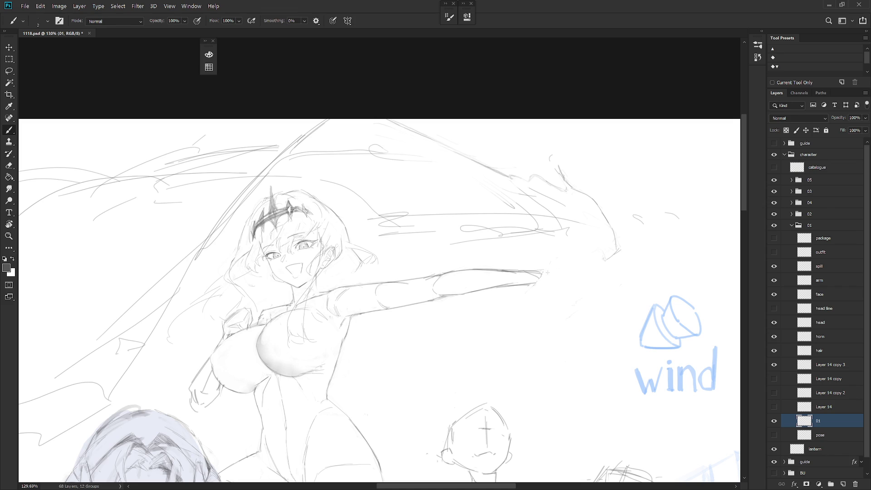
drag(559, 283, 551, 290)
key(ctrl+z)
alt+scroll(564, 282, down, 2)
scroll(561, 226, down, 1)
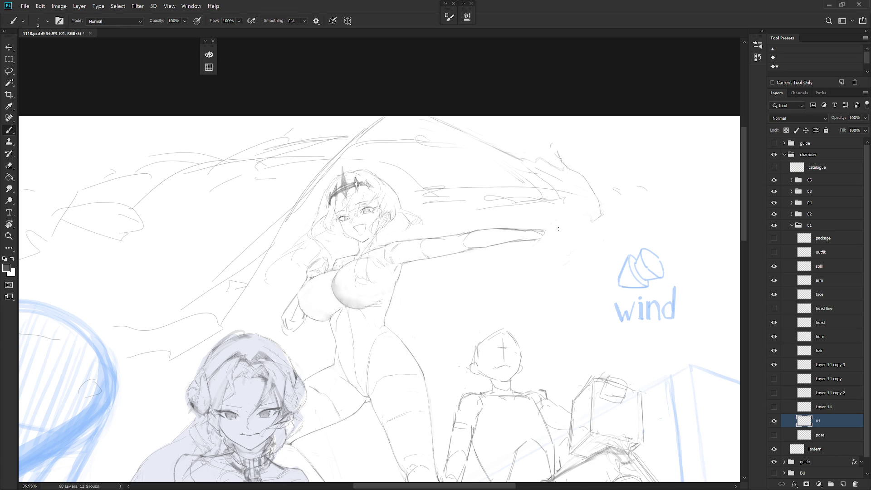
Step: Extend the arm line at the tip, add a short vertical stroke and a steeper hand-tip line
mouse_move(556, 229)
mouse_down()
mouse_move(576, 232)
mouse_move(568, 226)
mouse_up()
key(ctrl+z)
drag(543, 217, 542, 224)
drag(556, 231, 565, 227)
drag(555, 207, 594, 210)
key(ctrl+z)
drag(590, 215, 570, 235)
key(ctrl+z)
key(ctrl+z)
drag(556, 239, 571, 233)
Step: Erase a stray bit of the hand sketch and zoom out to view the composition
key(e)
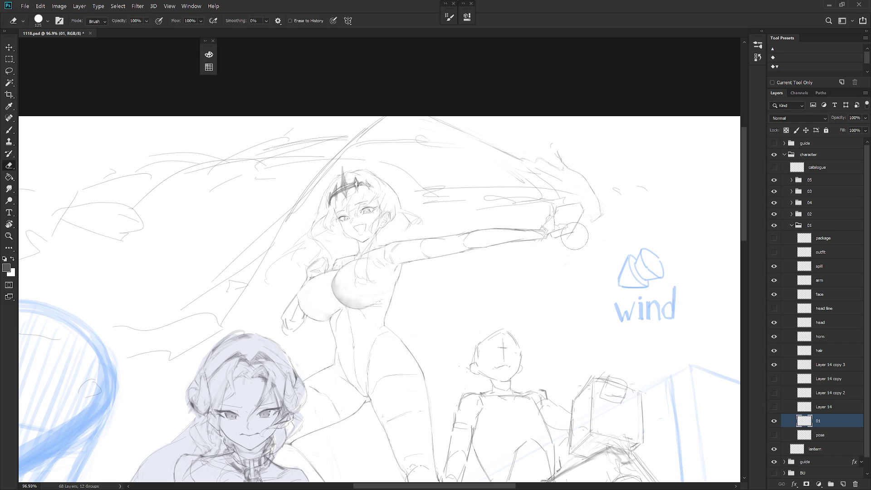
key(b)
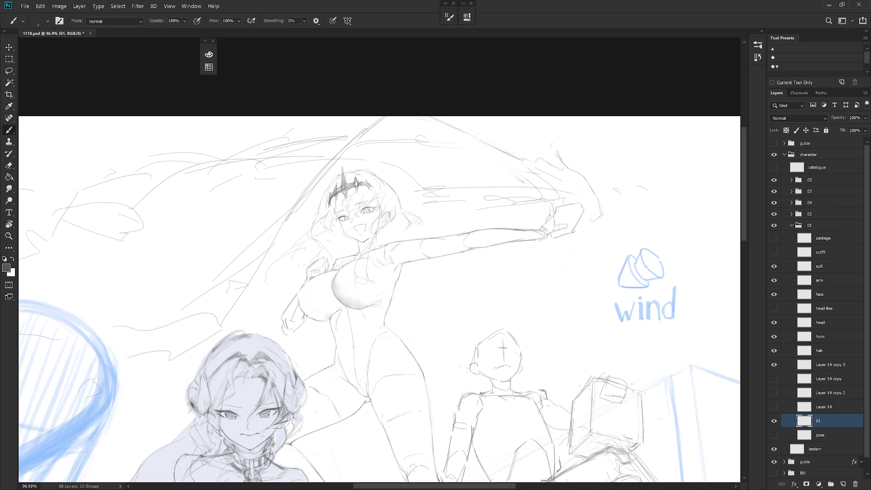
key(e)
drag(590, 218, 584, 211)
key(b)
key(e)
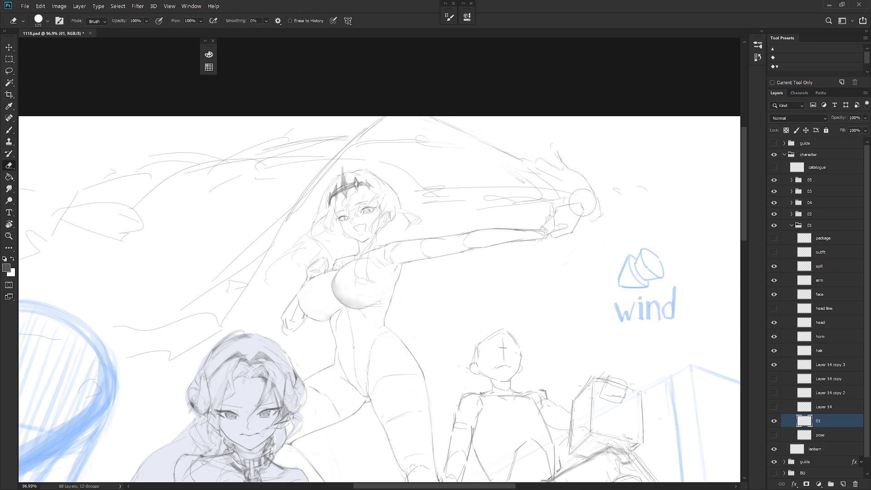
key(b)
scroll(583, 210, down, 3)
scroll(586, 272, down, 3)
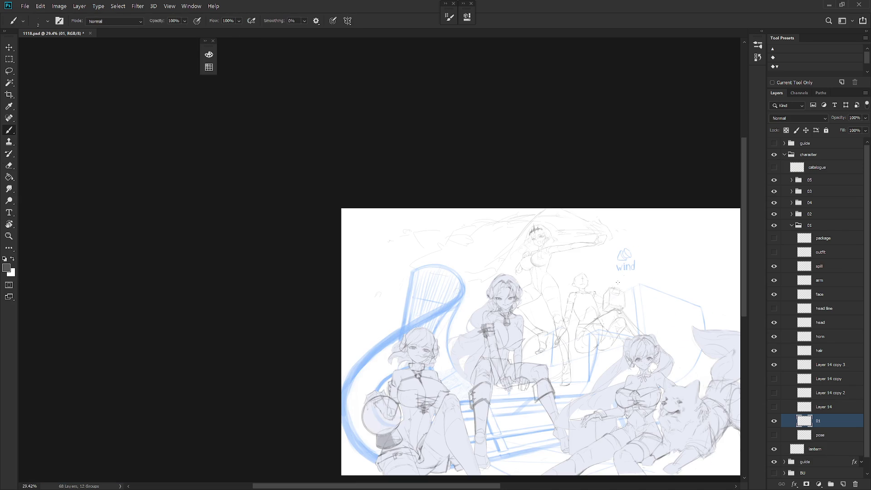
scroll(640, 228, up, 5)
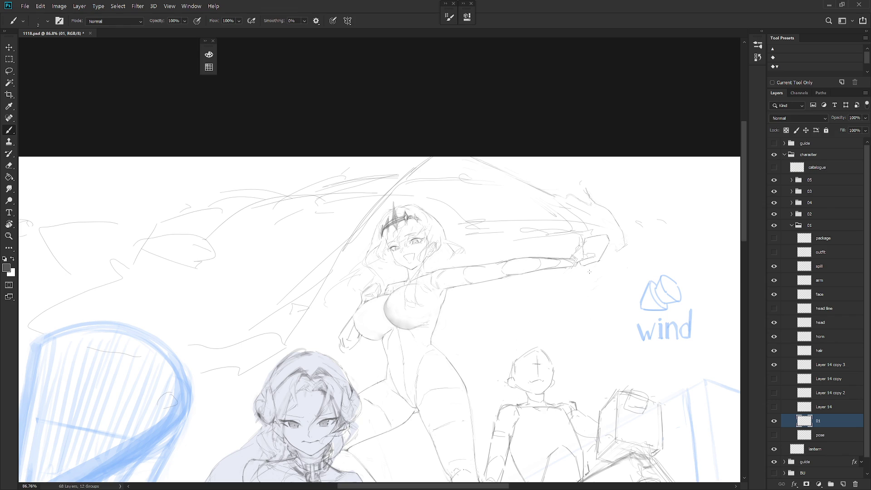
scroll(590, 271, down, 3)
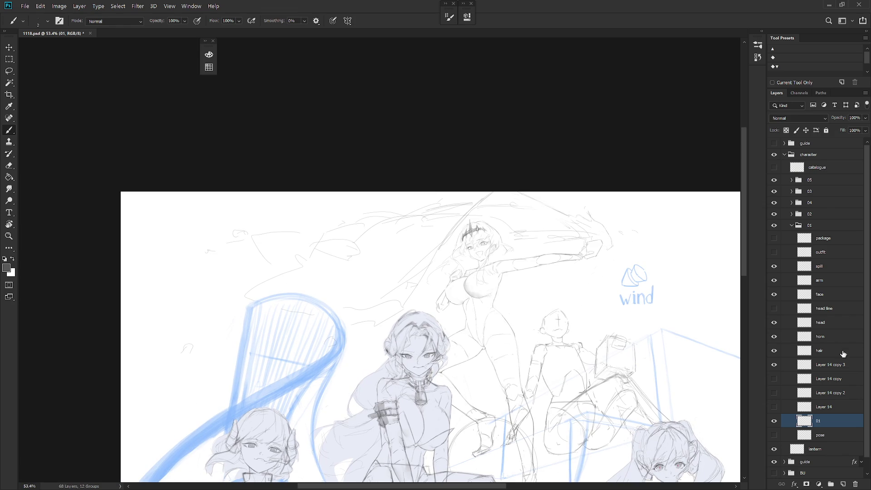
Step: Move the spill layer's swoosh strokes up and to the left of the raised arm
key(v)
click(828, 268)
drag(618, 253, 609, 245)
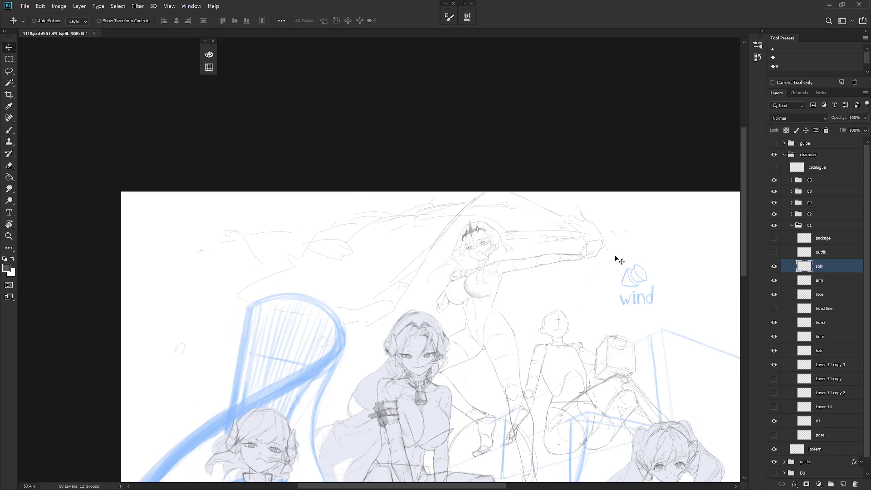
key(b)
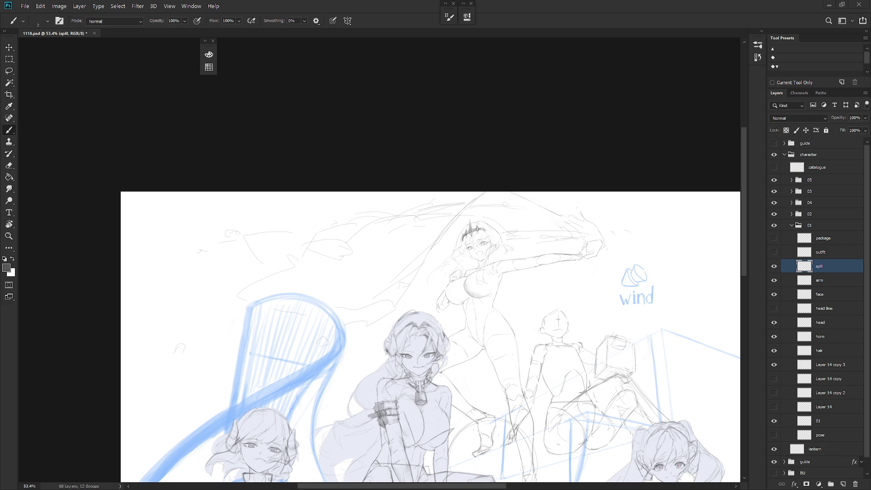
scroll(679, 301, up, 2)
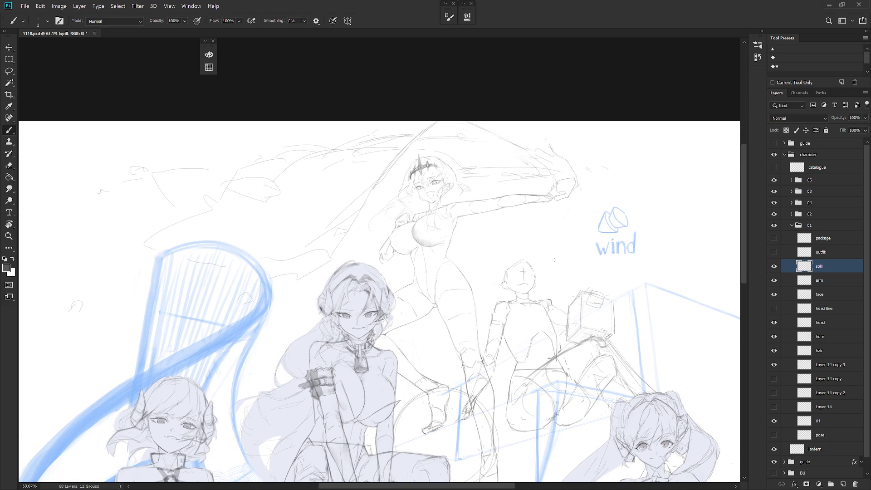
Step: Lasso the spill strokes around the raised hand and nudge them down-right with Free Transform
key(l)
mouse_move(575, 196)
mouse_down()
mouse_move(529, 152)
mouse_move(466, 162)
mouse_move(585, 199)
mouse_move(583, 180)
mouse_up()
key(ctrl+t)
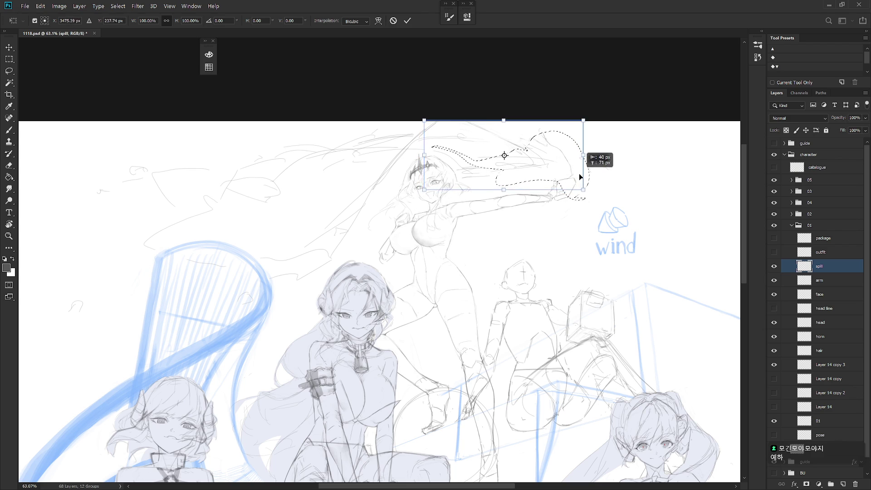
key(Return)
key(b)
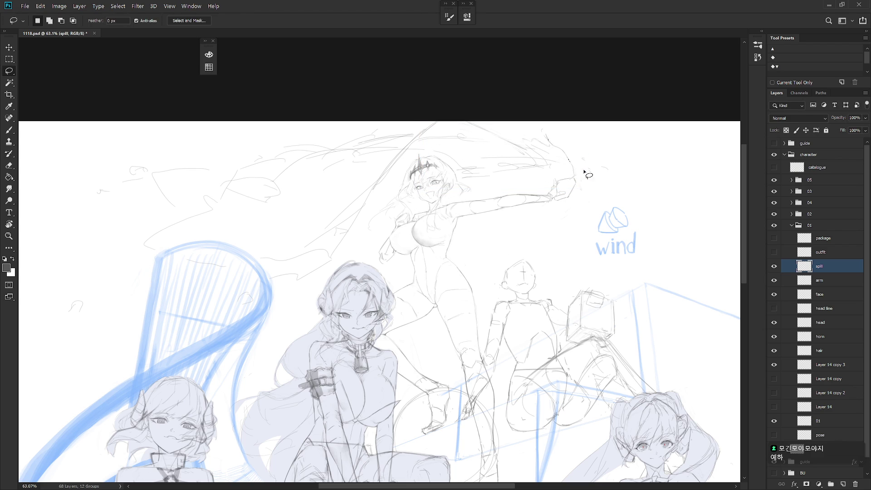
scroll(549, 181, up, 2)
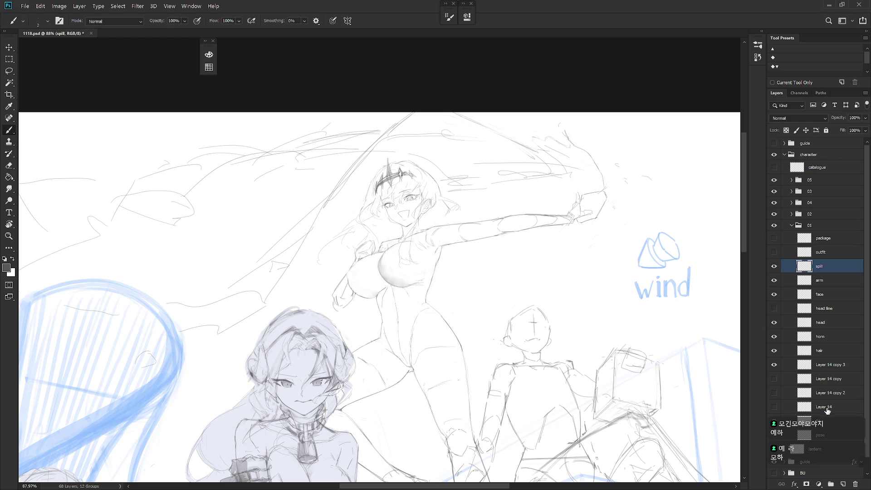
Step: Merge Layer 14 and its copies down into the 01 layer
click(830, 424)
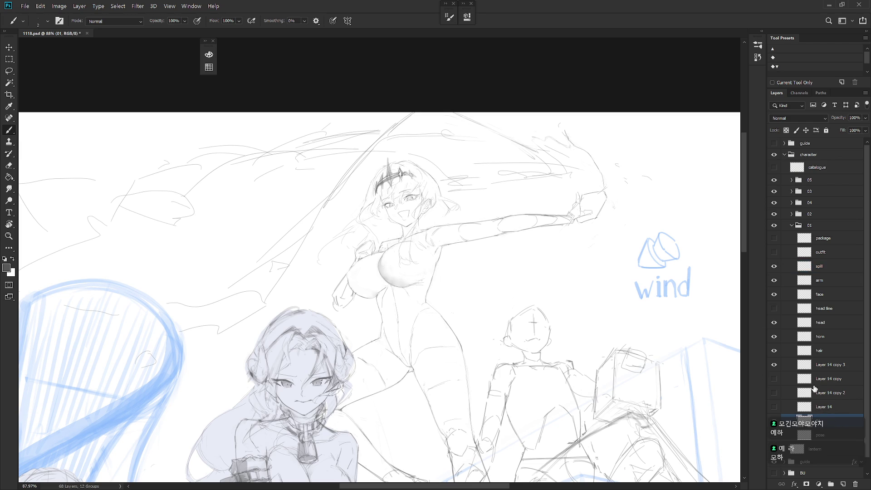
shift+click(814, 386)
key(ctrl+e)
Step: Delete Layer 14 copy 3 and zoom in on the raised hand
click(775, 365)
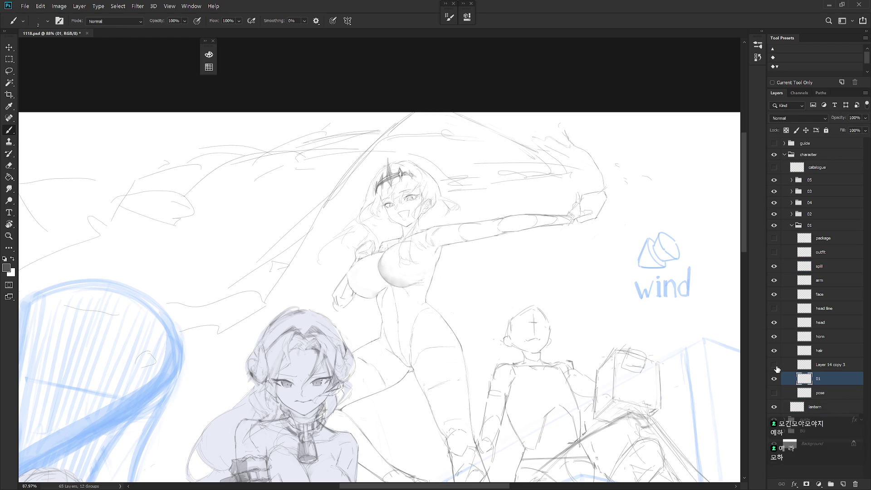
click(826, 366)
key(Delete)
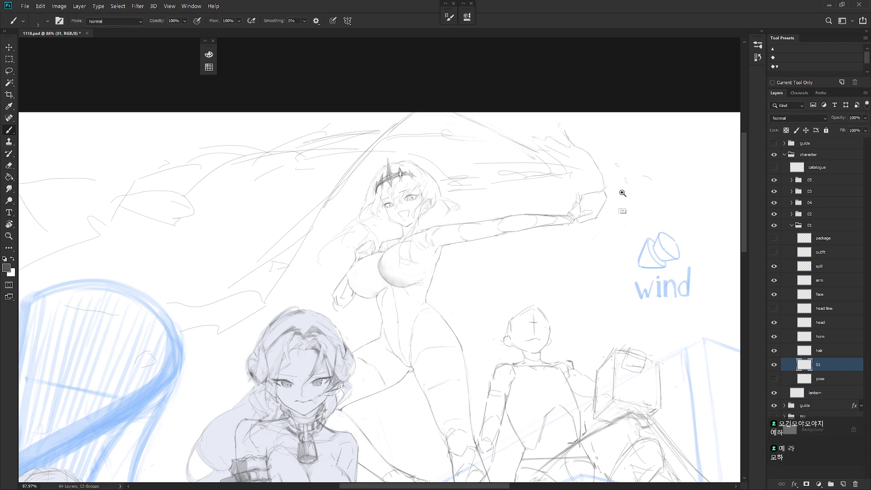
ctrl+click(623, 193)
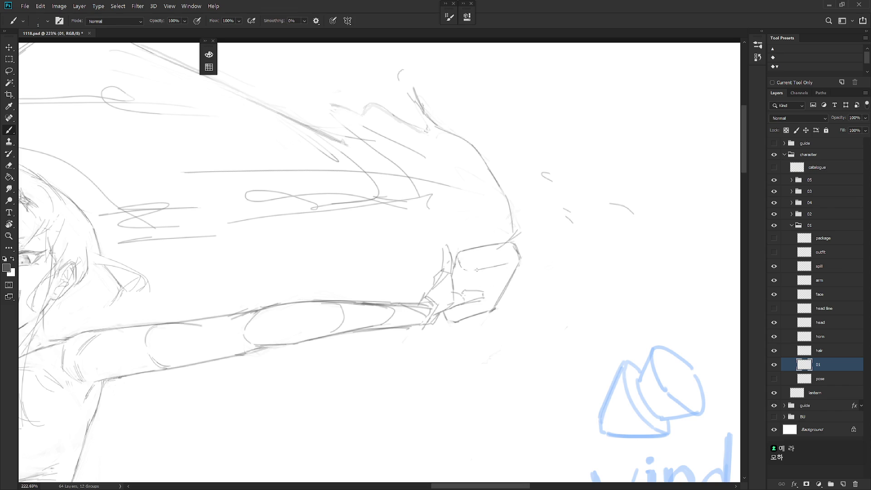
Step: Try and undo a fist stroke, then reframe and rotate the view around the hand
drag(471, 270, 515, 263)
key(ctrl+z)
drag(477, 340, 452, 362)
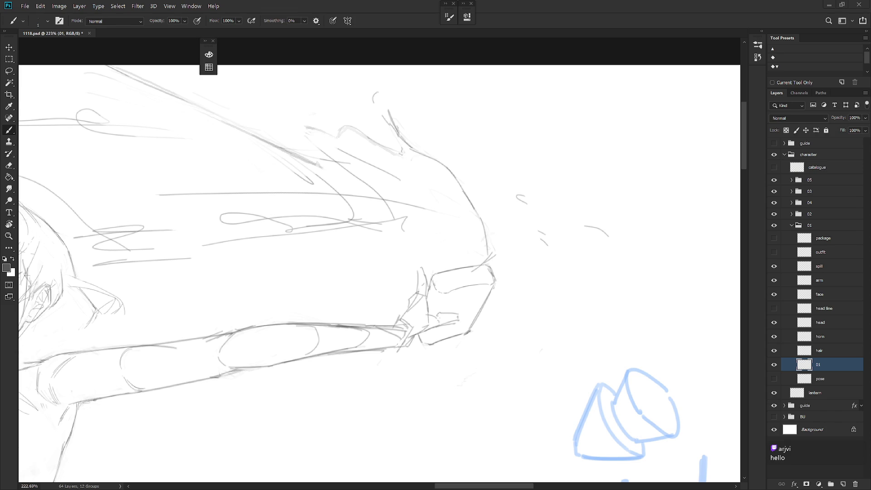
key(r)
mouse_move(458, 295)
mouse_down()
mouse_move(452, 266)
mouse_move(423, 290)
mouse_move(473, 258)
mouse_move(464, 259)
mouse_up()
key(e)
key(b)
key(l)
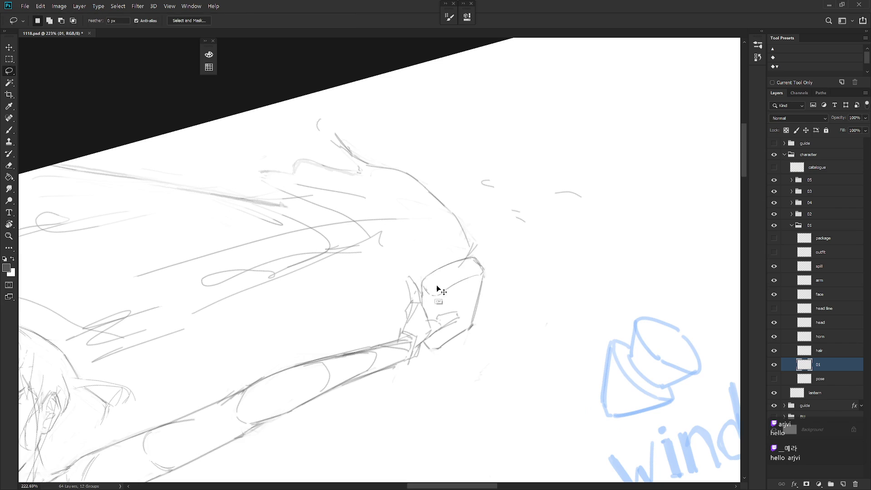
key(Escape)
key(b)
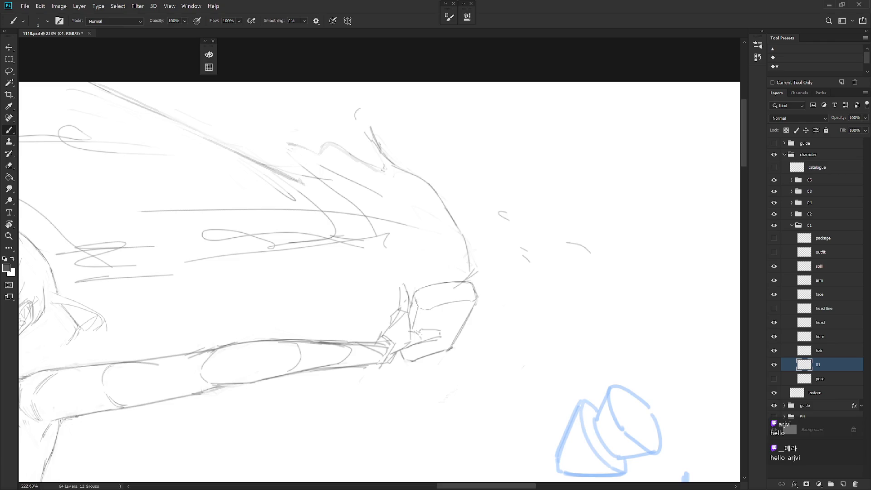
Step: Redraw the fist's left side darker, sampling the existing sketch-line grey
drag(426, 311, 408, 359)
alt+click(416, 358)
alt+click(417, 358)
alt+click(427, 357)
alt+click(420, 359)
alt+click(424, 357)
alt+click(453, 346)
Step: Firm up the box's right edge and redraw its top edge
key(e)
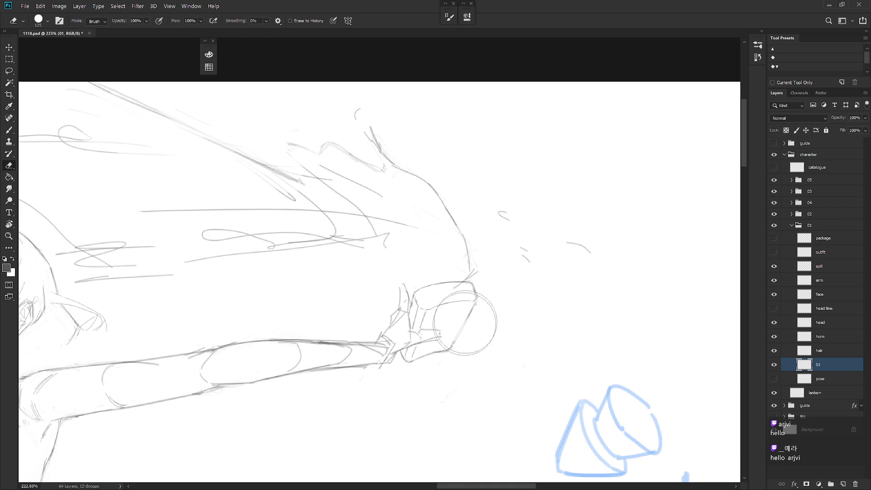
key(b)
drag(476, 300, 451, 347)
drag(475, 304, 449, 350)
scroll(495, 302, down, 3)
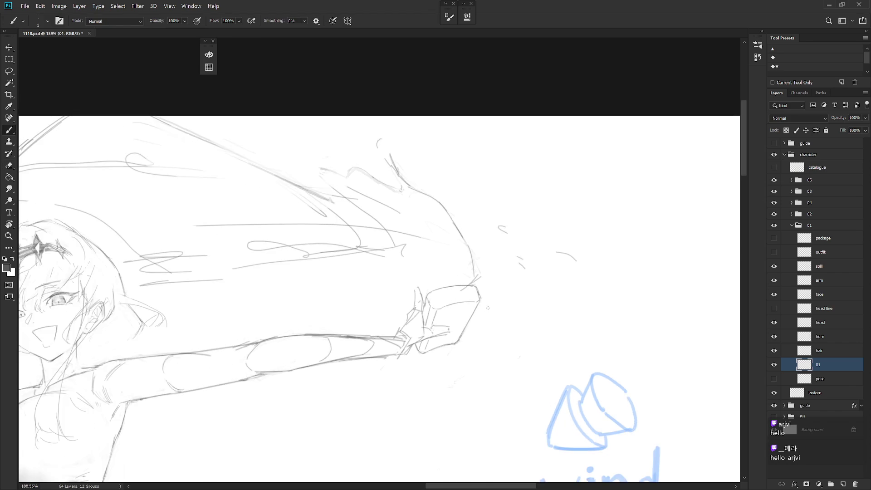
scroll(484, 307, up, 4)
key(e)
key(b)
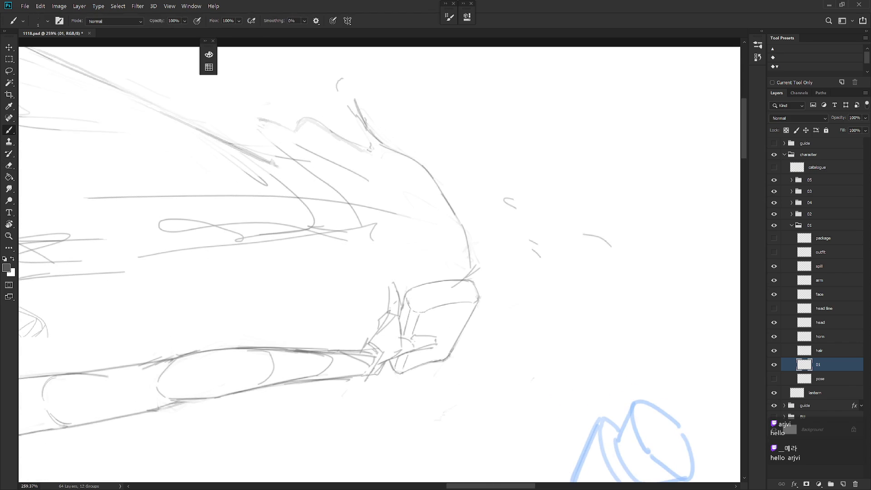
scroll(508, 285, down, 5)
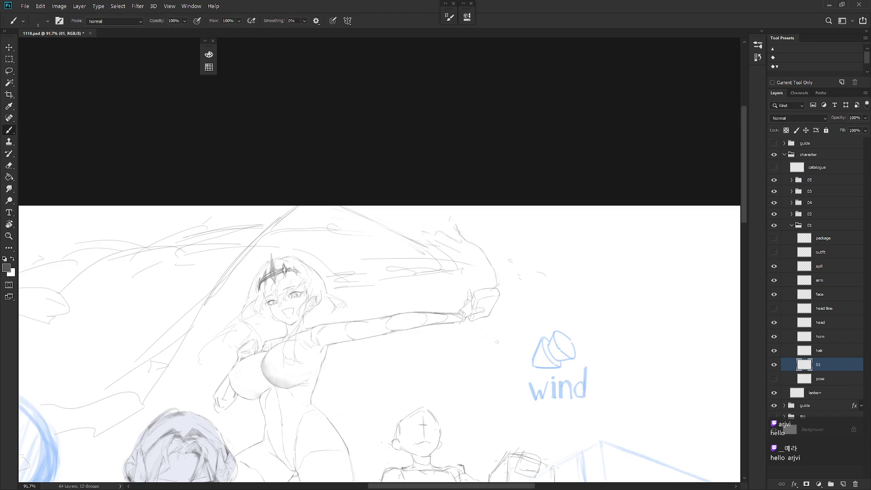
scroll(507, 356, up, 4)
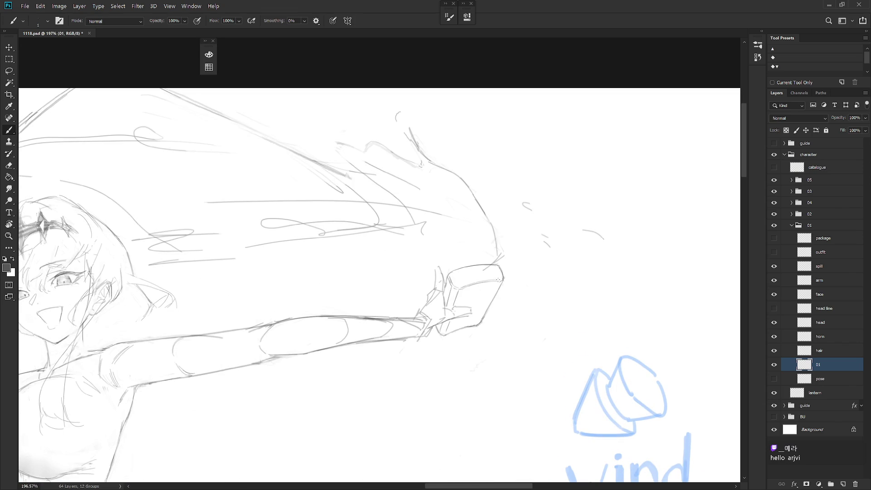
drag(452, 273, 487, 266)
Step: Undo the first top-edge and ring attempts, then try a small oval cap on the box top
key(ctrl+z)
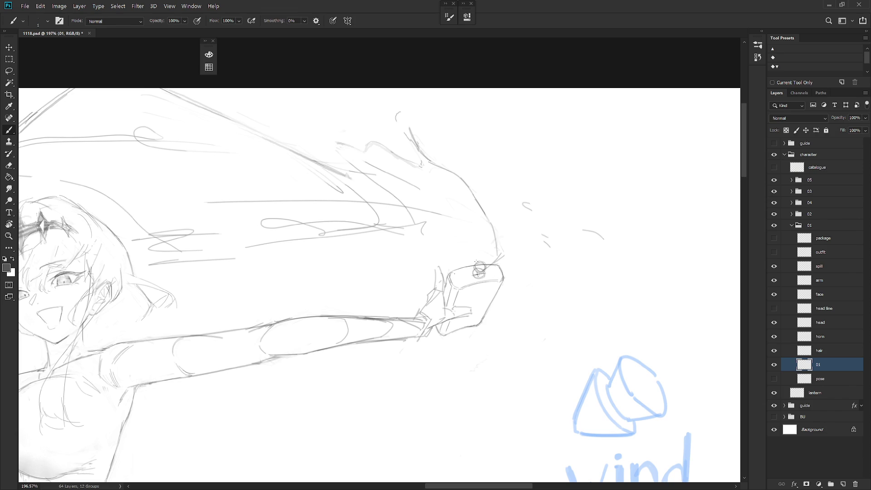
key(ctrl+z)
key(ctrl+z)
scroll(533, 267, down, 2)
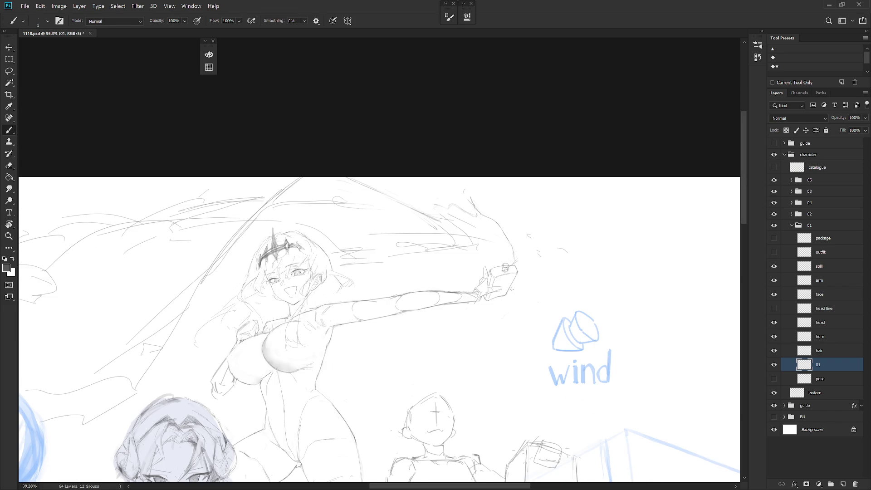
scroll(512, 254, up, 2)
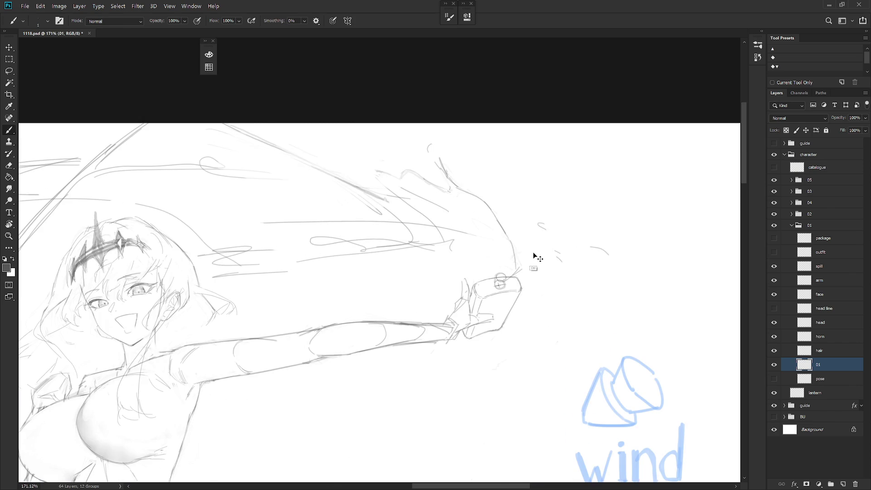
mouse_move(498, 276)
mouse_down()
mouse_move(505, 271)
mouse_move(500, 285)
mouse_up()
key(ctrl+z)
Step: Tilt the view about 20°, add a short neck line, and lasso the bottle cap sketch
key(r)
drag(518, 302, 489, 259)
key(e)
key(b)
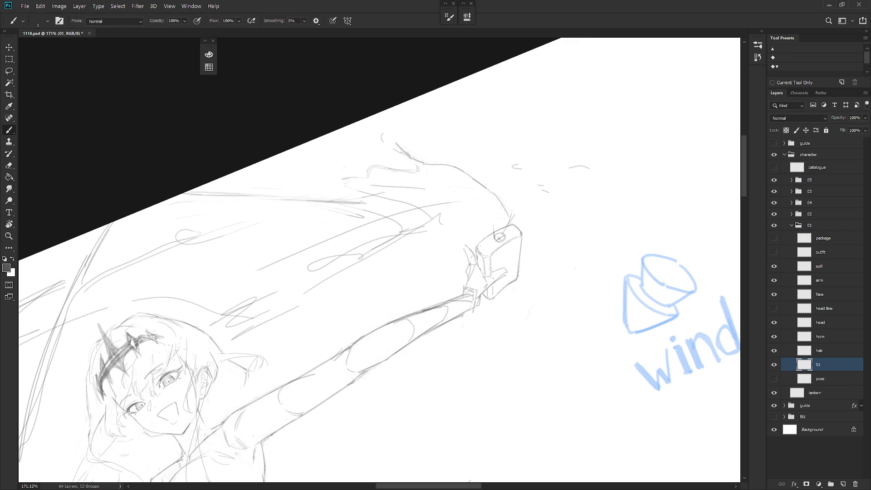
key(e)
key(b)
drag(505, 237, 505, 234)
key(l)
drag(503, 226, 500, 233)
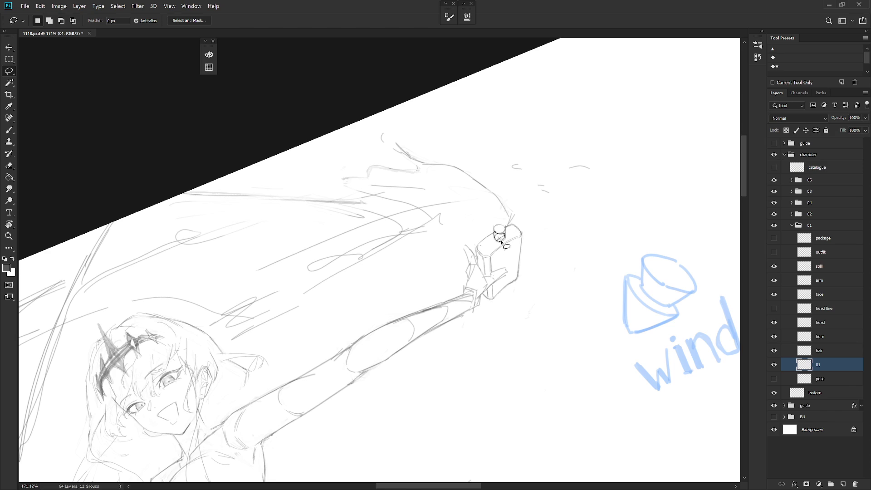
Step: Level the view, redraw the cap's top circle, and nudge it up a few pixels
key(b)
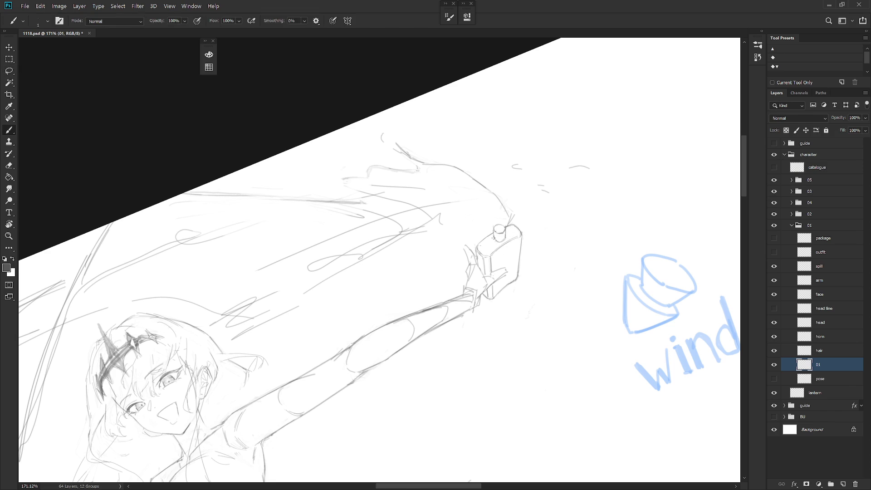
drag(499, 230, 514, 214)
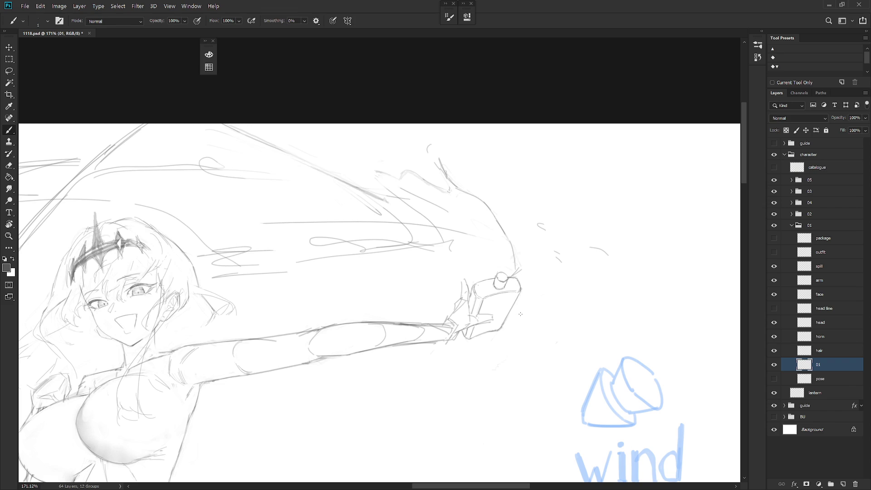
key(ctrl+z)
key(ctrl+d)
drag(500, 284, 512, 278)
key(ctrl+z)
key(l)
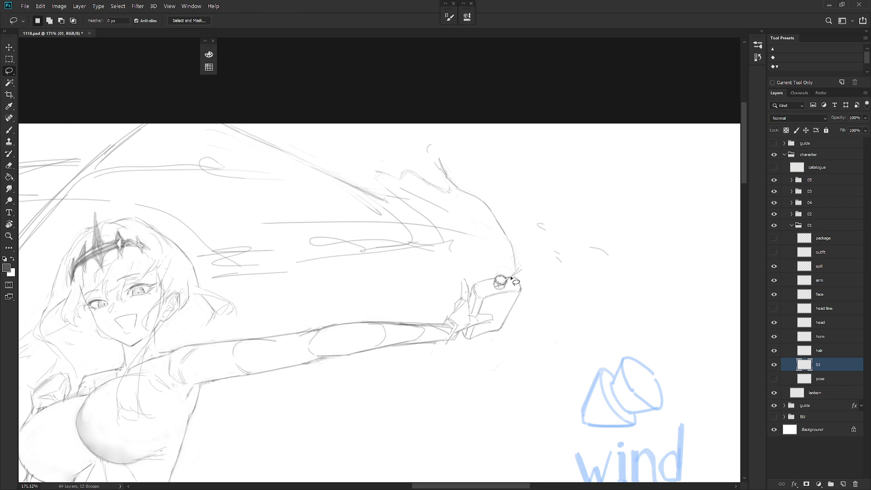
key(ctrl+Up)
key(ctrl+Up)
key(ctrl+d)
key(b)
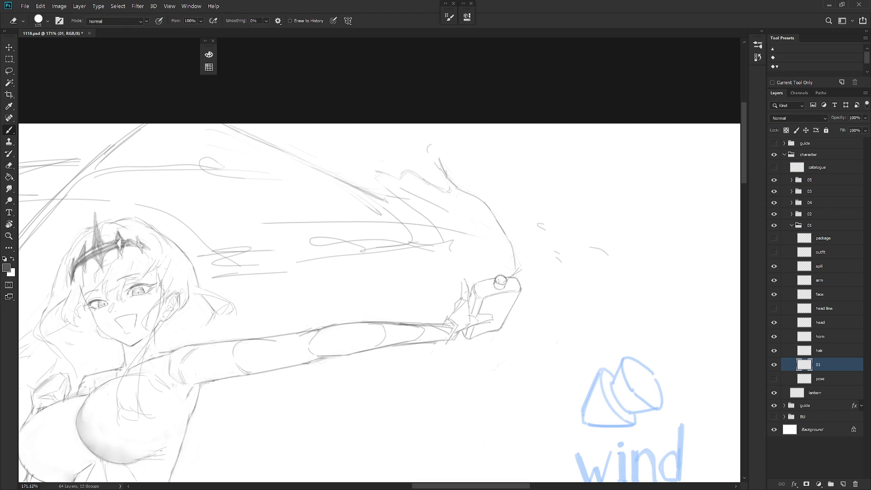
Step: Erase stray sketch lines around the hand and the capped bottle
key(e)
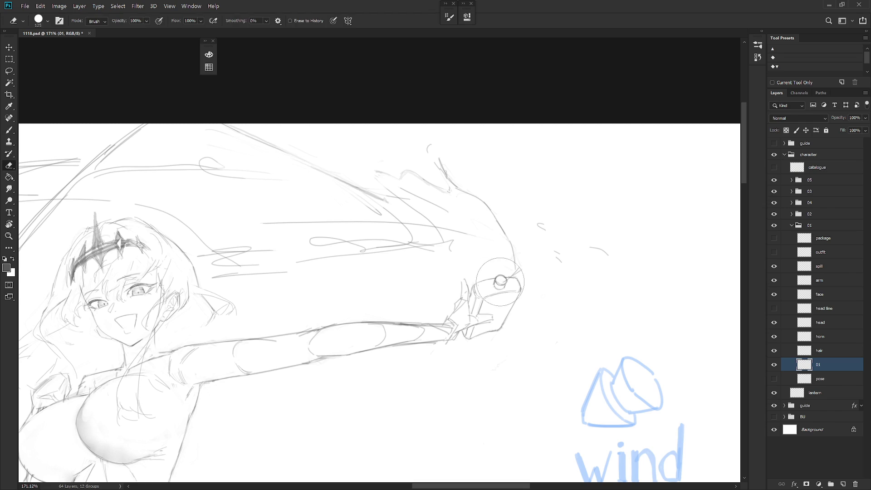
key(b)
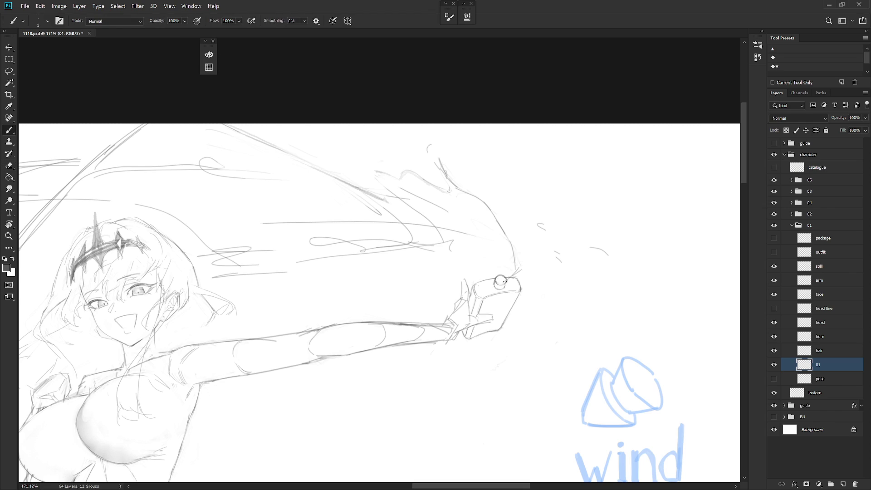
scroll(556, 264, down, 5)
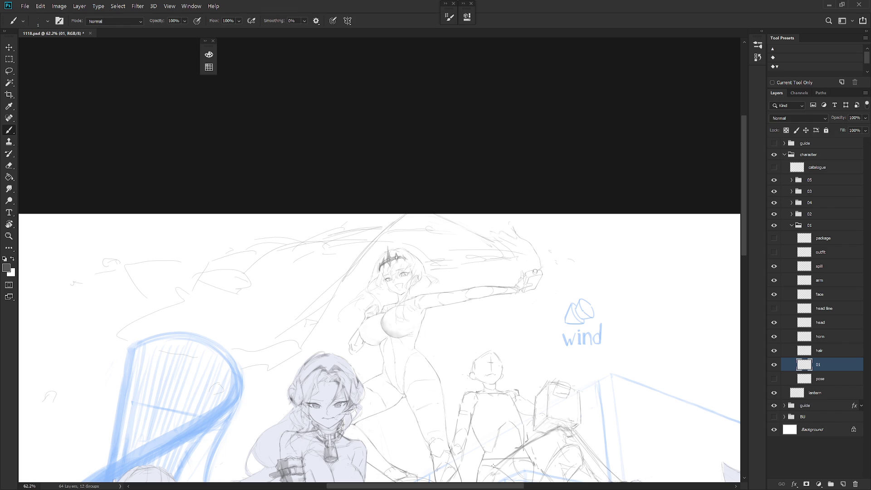
scroll(551, 249, up, 5)
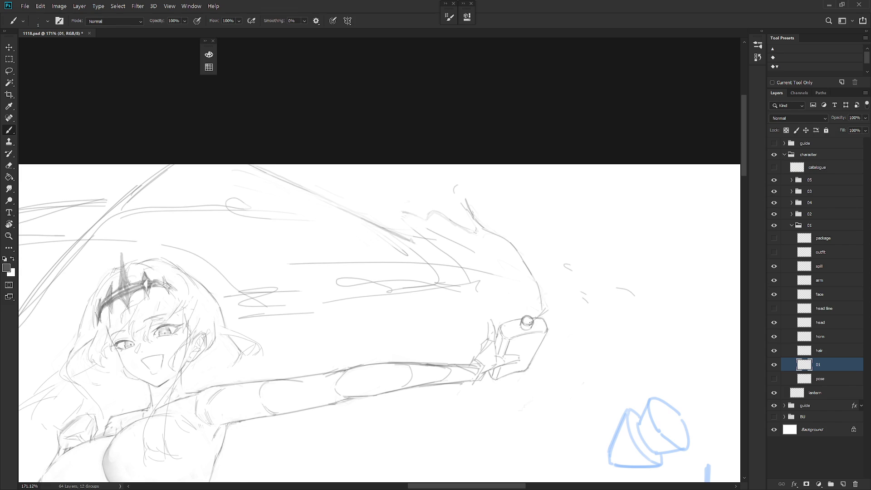
scroll(537, 314, down, 3)
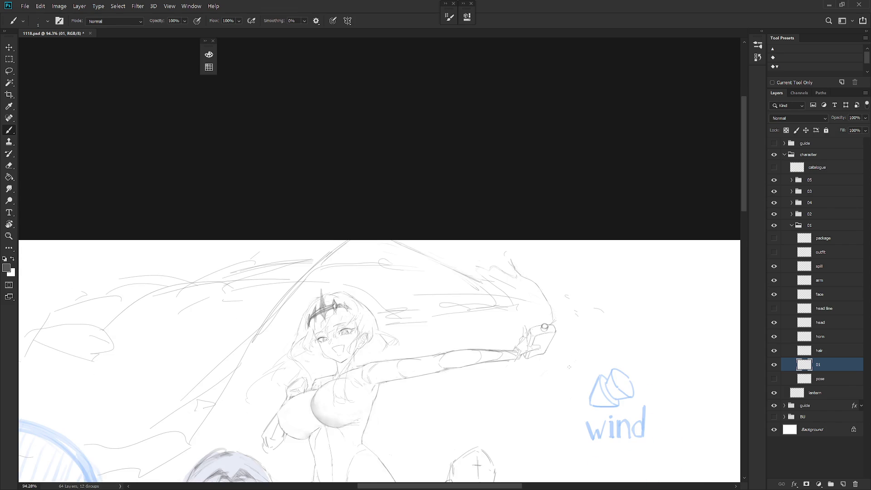
scroll(540, 364, up, 5)
key(e)
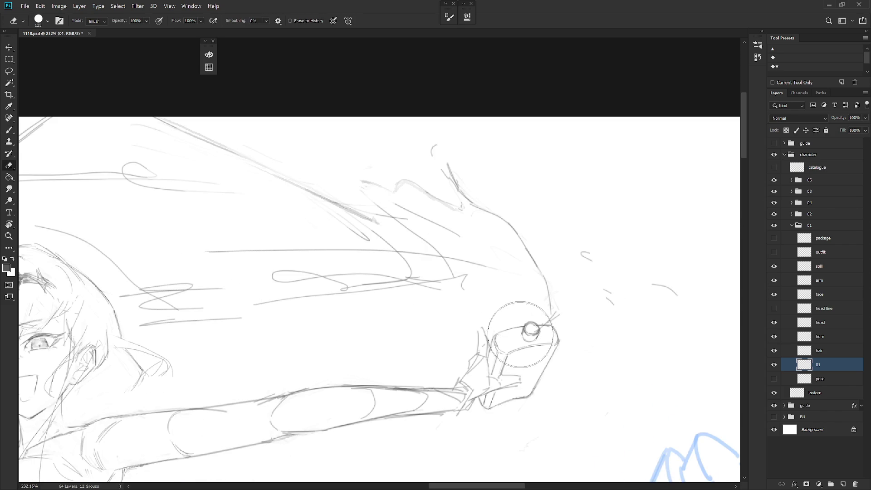
key(b)
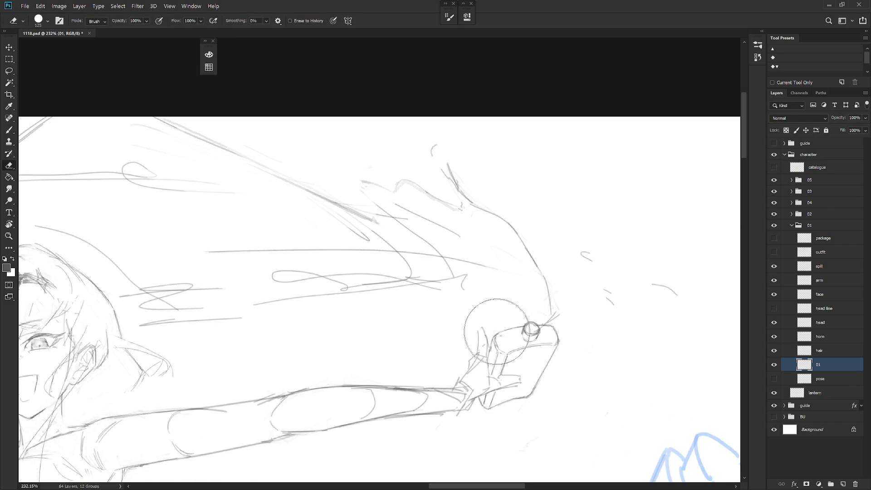
key(l)
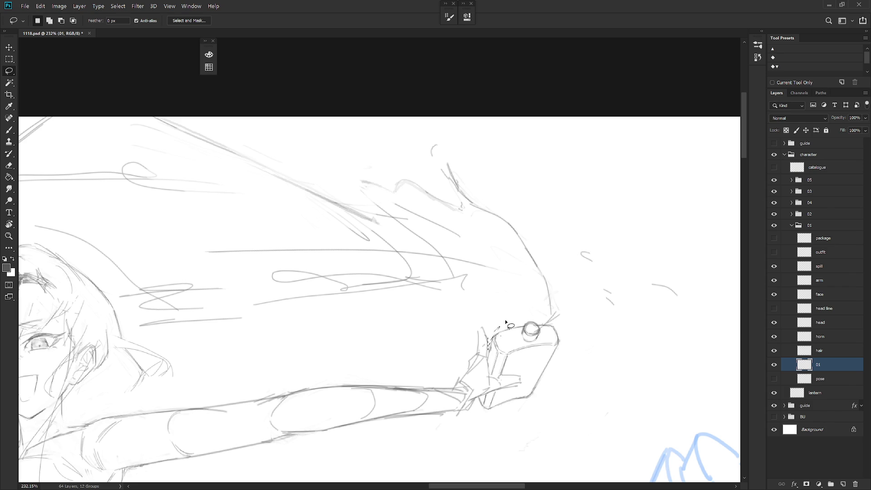
key(b)
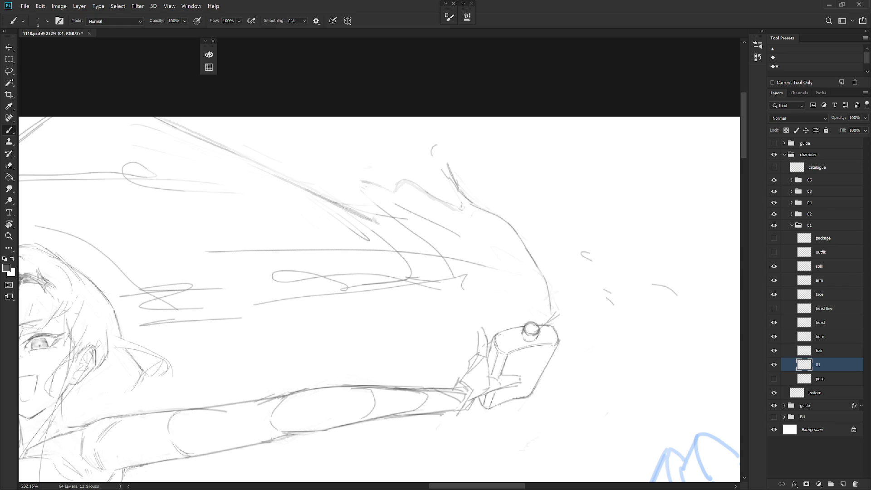
scroll(536, 329, down, 5)
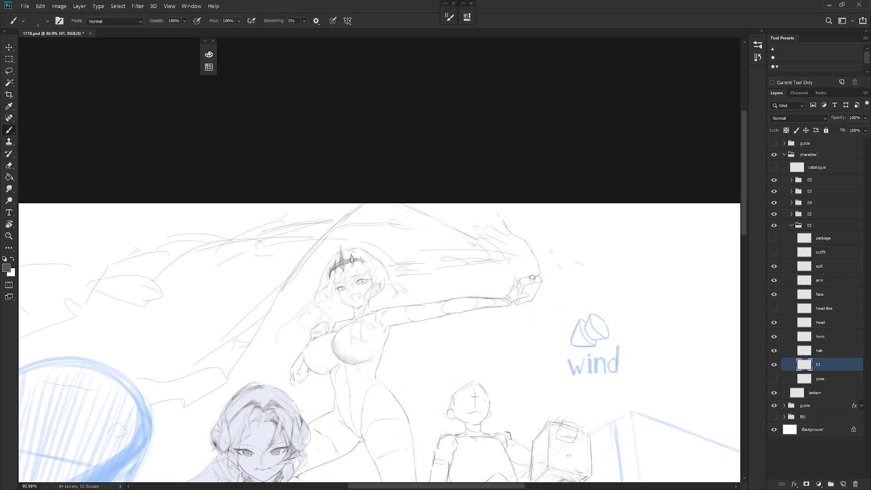
Step: Sketch and darken short finger lines on the hand around the bottle, erasing corrections
scroll(513, 283, up, 1)
scroll(513, 284, up, 4)
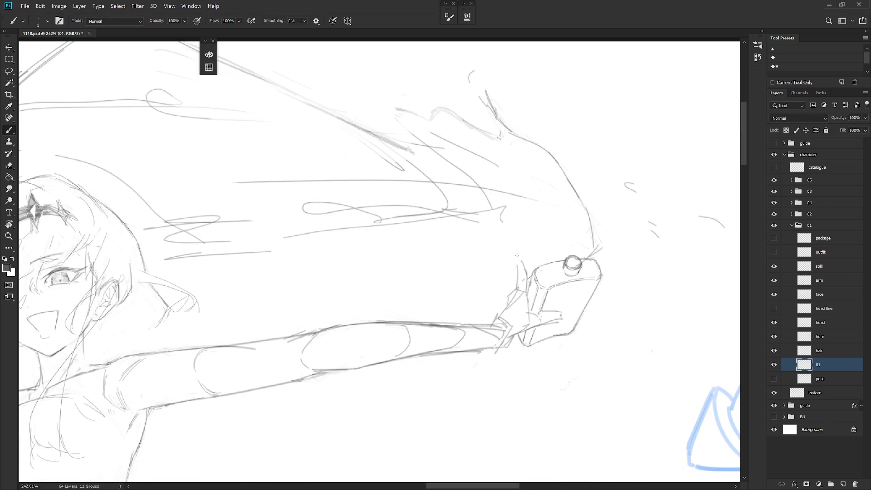
drag(516, 249, 518, 263)
key(e)
key(b)
key(e)
key(b)
key(e)
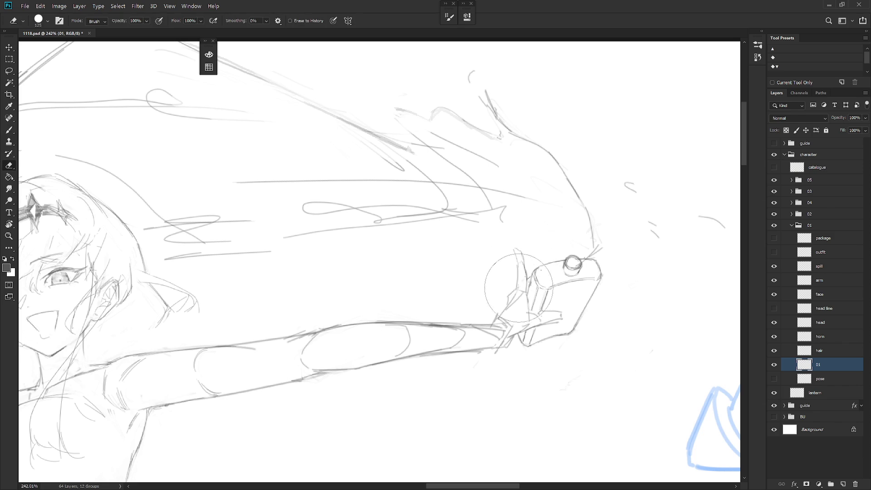
key(b)
drag(514, 291, 515, 297)
key(e)
key(b)
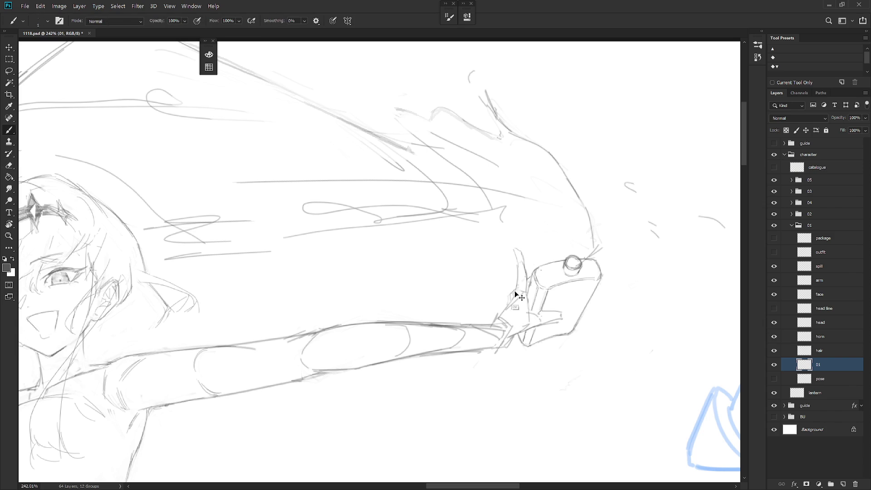
key(e)
key(b)
key(e)
key(b)
Step: Add finger strokes along the bottom of the hand gripping the bottle
key(e)
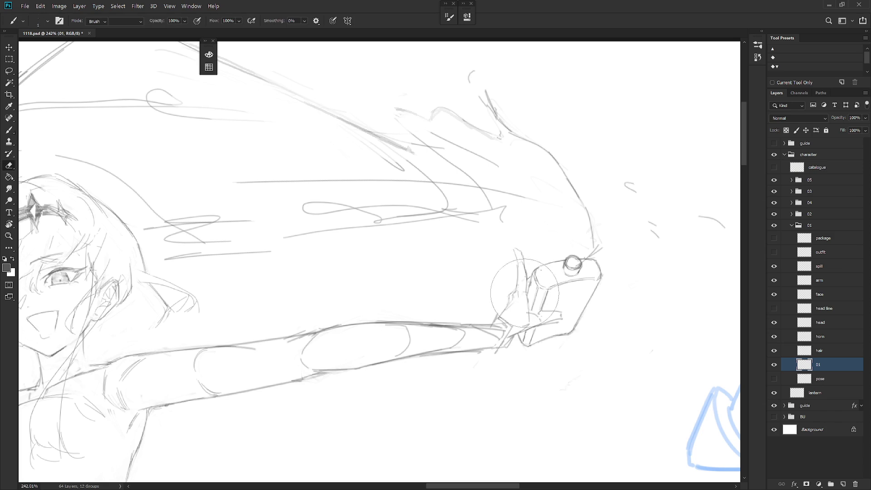
key(b)
key(e)
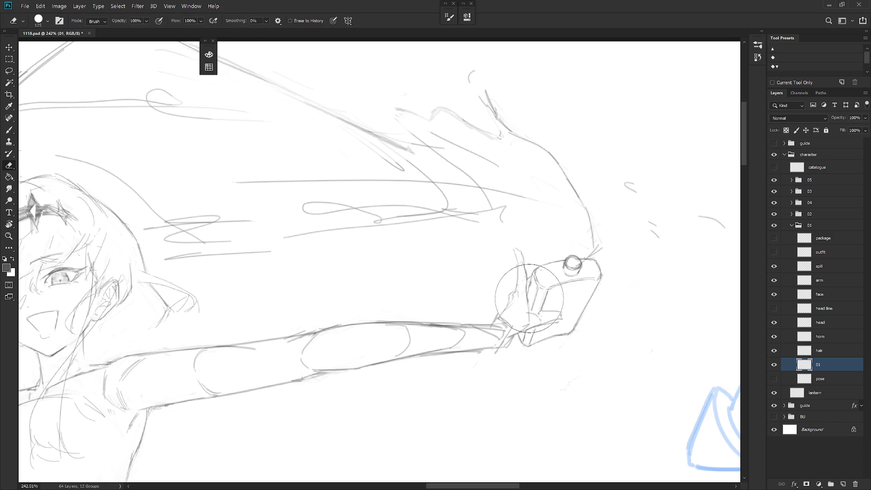
key(b)
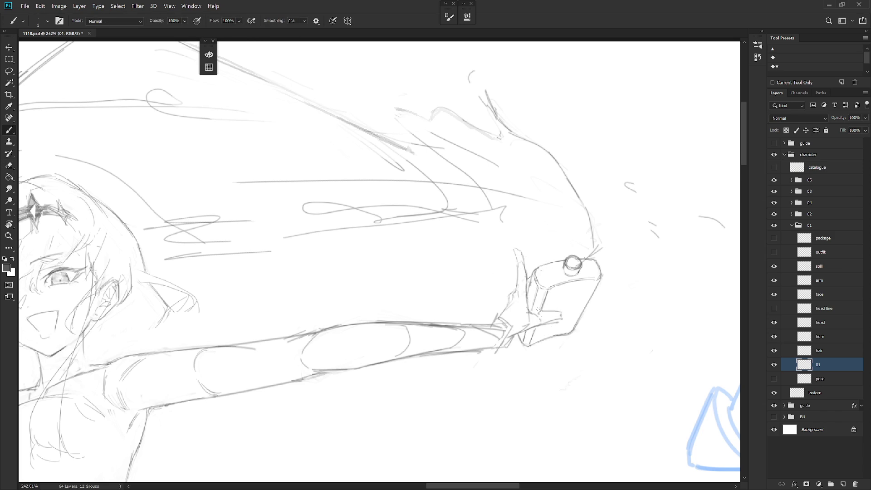
key(e)
key(b)
key(e)
key(b)
drag(565, 316, 542, 324)
key(e)
key(b)
scroll(569, 318, down, 5)
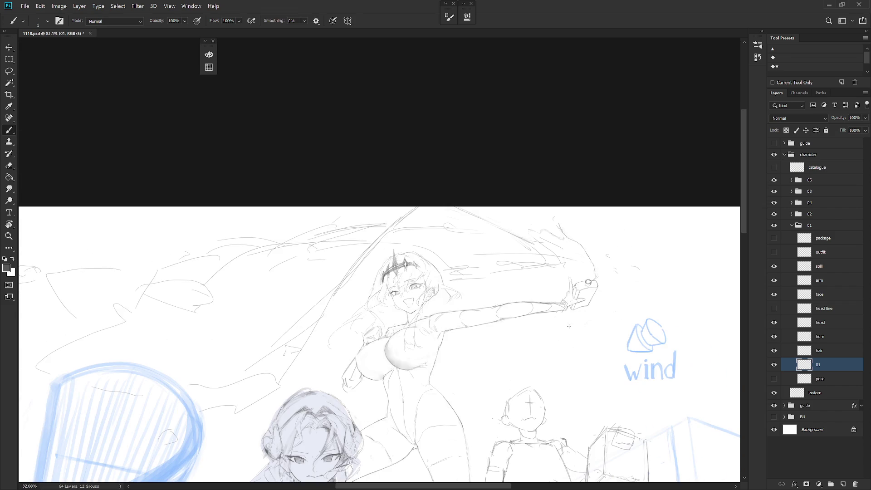
Step: Add a stroke at the fingertip and clean up nearby sketch lines
scroll(586, 295, up, 6)
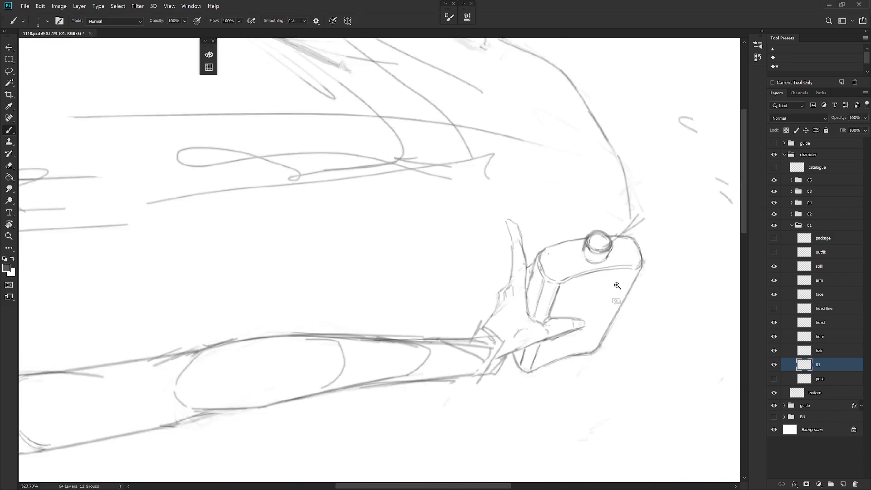
key(e)
key(b)
drag(575, 323, 571, 333)
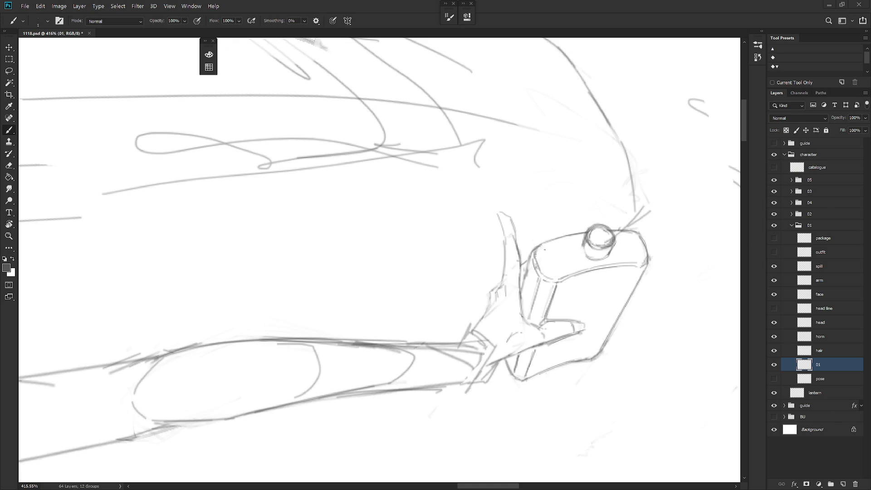
scroll(615, 356, down, 2)
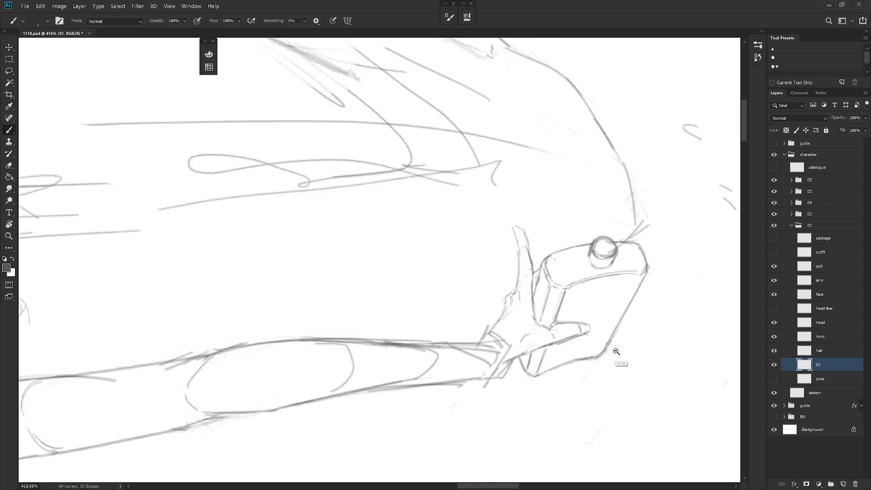
scroll(529, 327, down, 2)
scroll(521, 267, down, 1)
key(e)
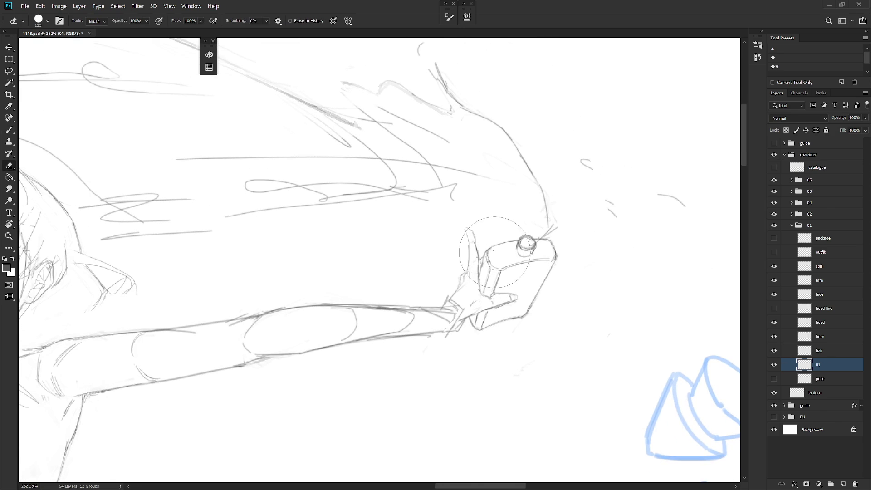
scroll(566, 310, down, 2)
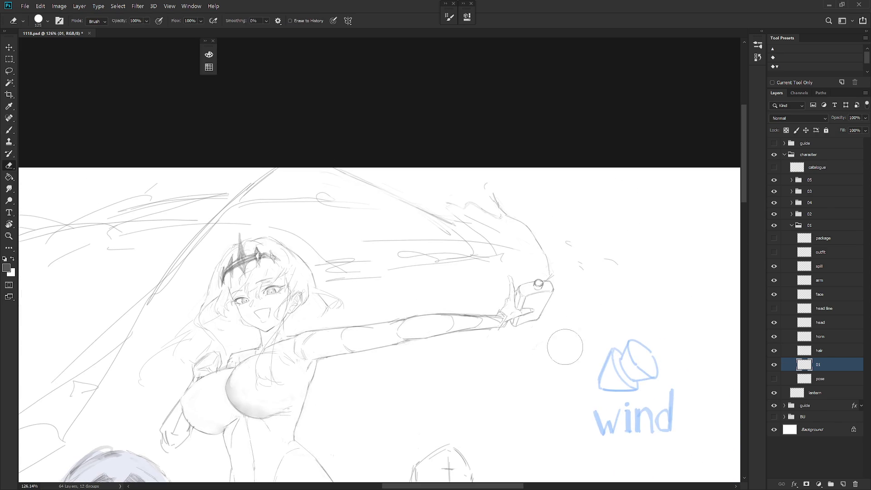
scroll(561, 283, up, 2)
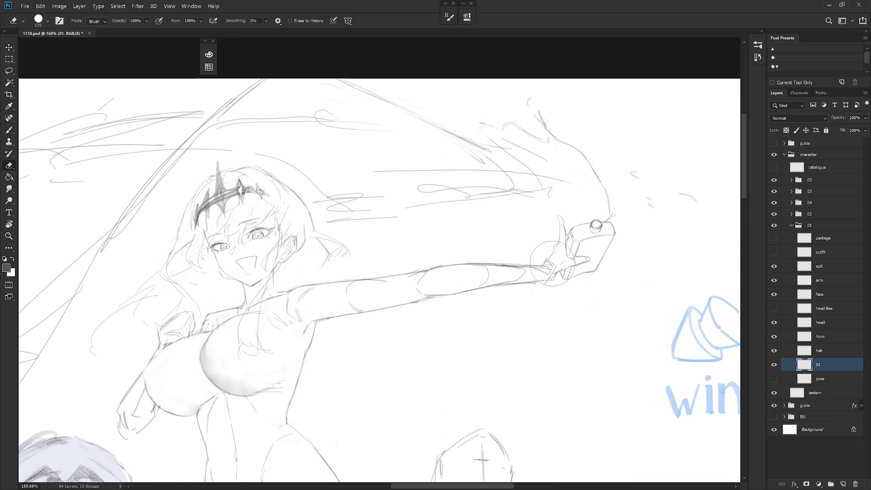
key(b)
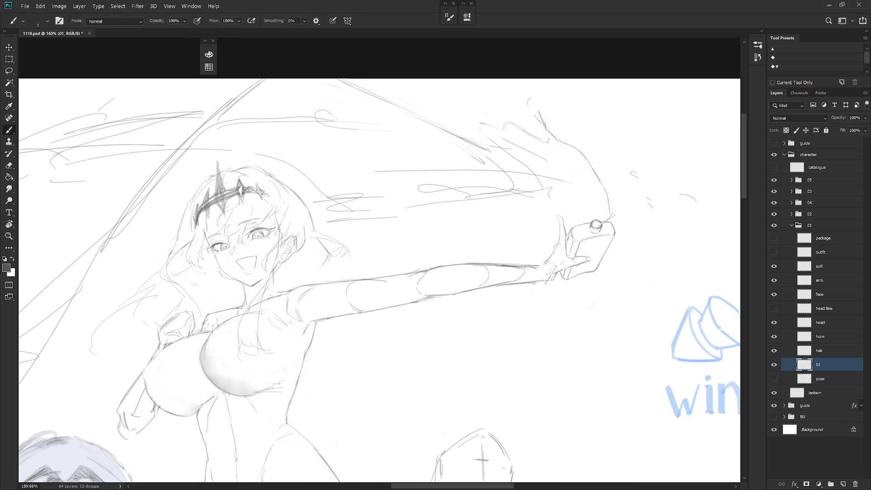
key(e)
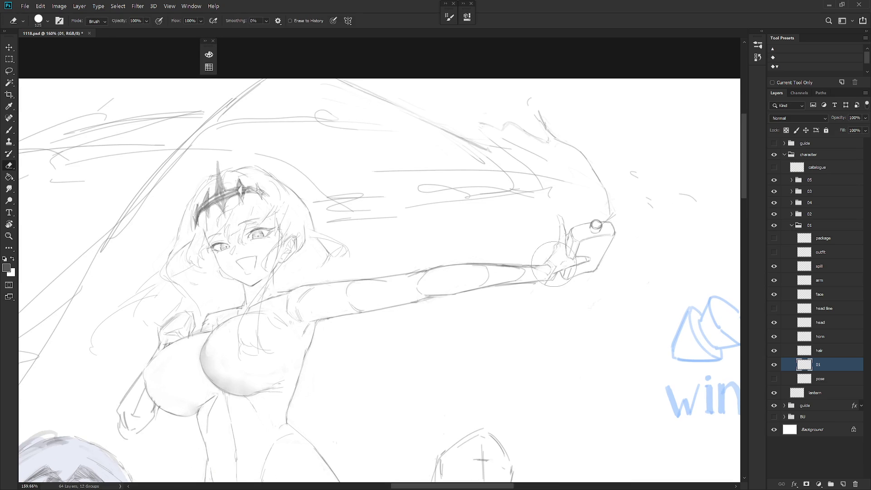
Step: Redraw the arm's upper contour leading into the hand
mouse_move(537, 299)
mouse_down()
mouse_move(505, 337)
mouse_move(486, 272)
mouse_up()
key(b)
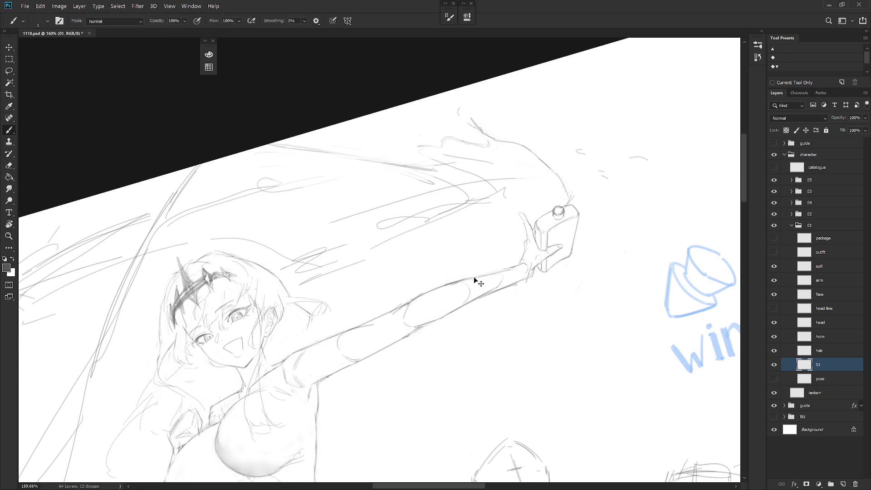
drag(454, 283, 501, 269)
key(l)
drag(433, 287, 454, 284)
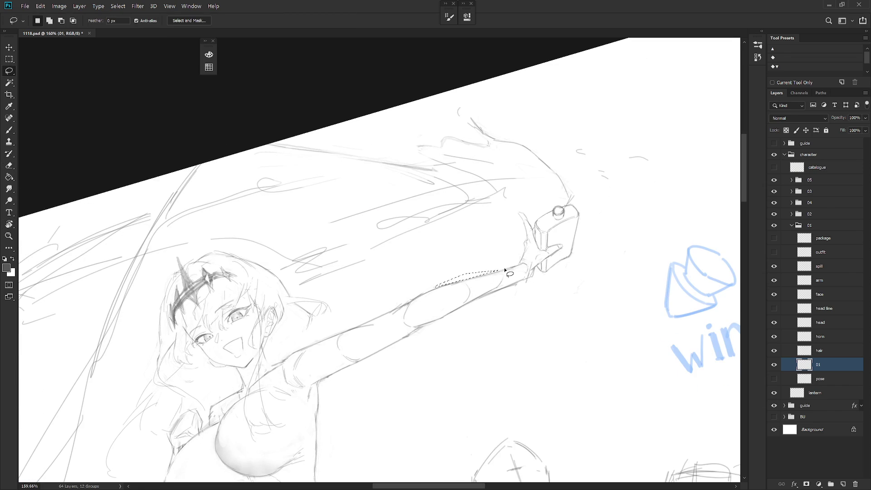
key(ctrl+d)
key(b)
drag(443, 285, 490, 273)
key(ctrl+z)
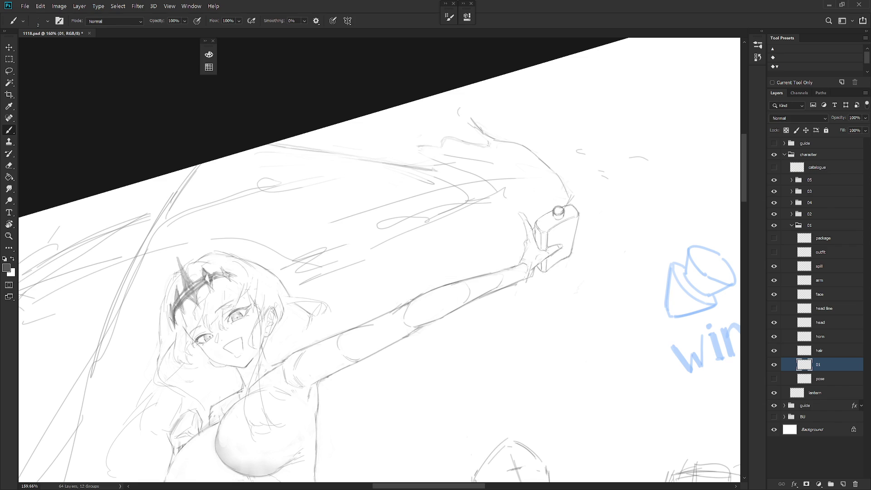
drag(485, 273, 515, 265)
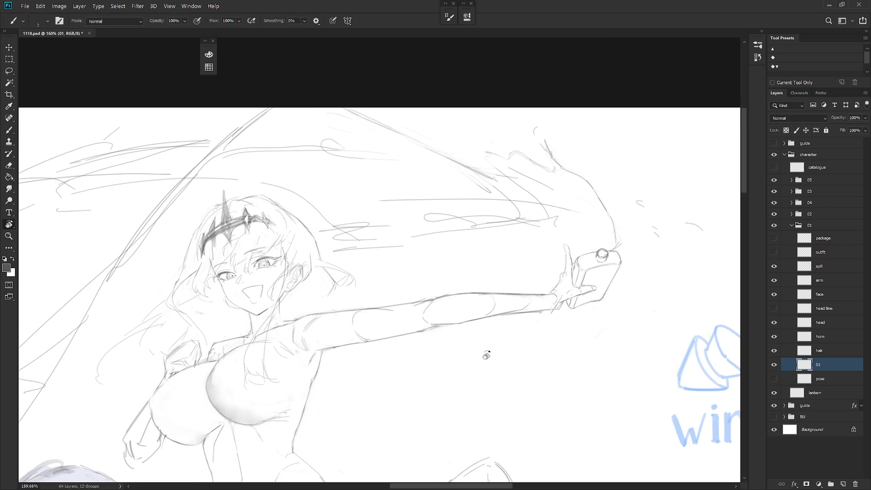
Step: Erase a stray bit of arm line and level the tilted view
key(e)
key(b)
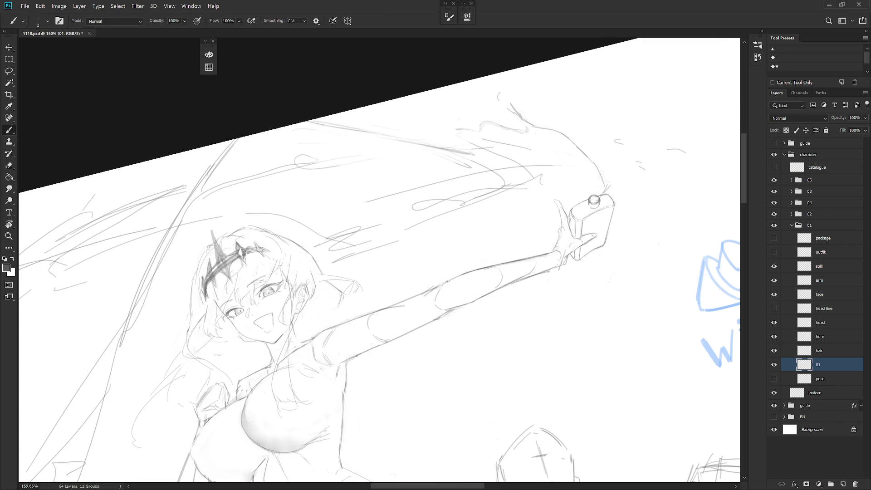
key(e)
drag(433, 287, 436, 286)
key(b)
drag(482, 305, 509, 417)
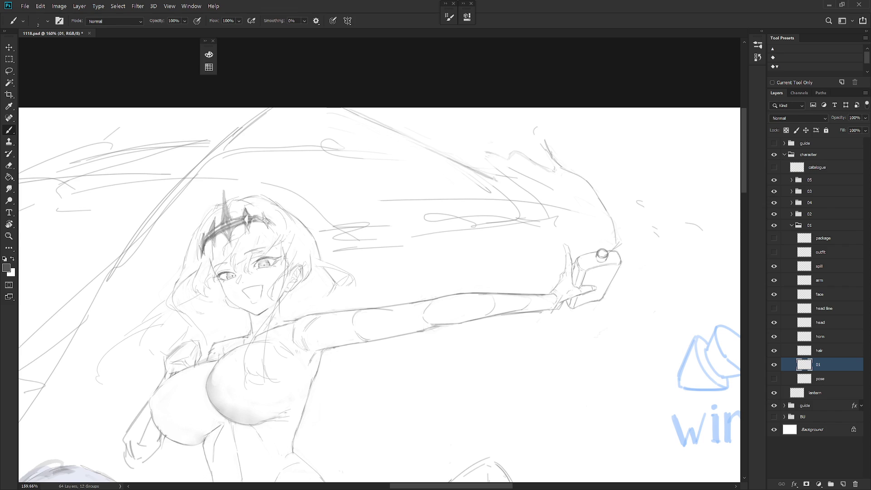
key(e)
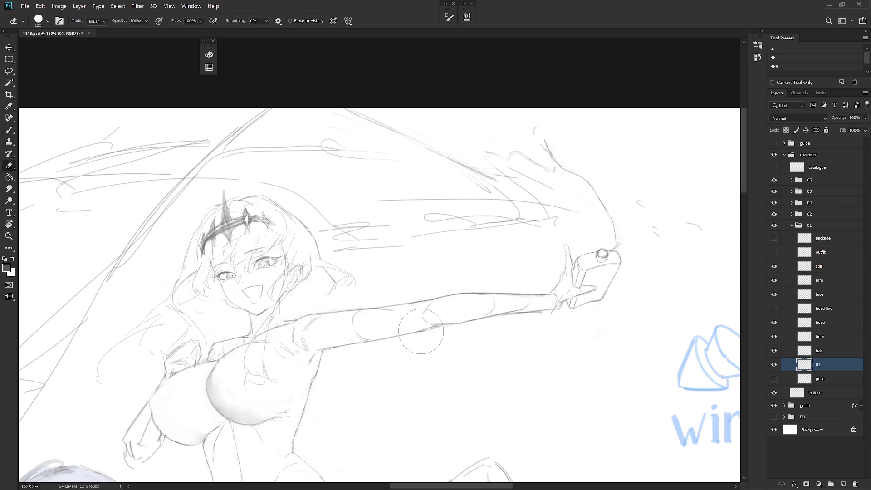
key(b)
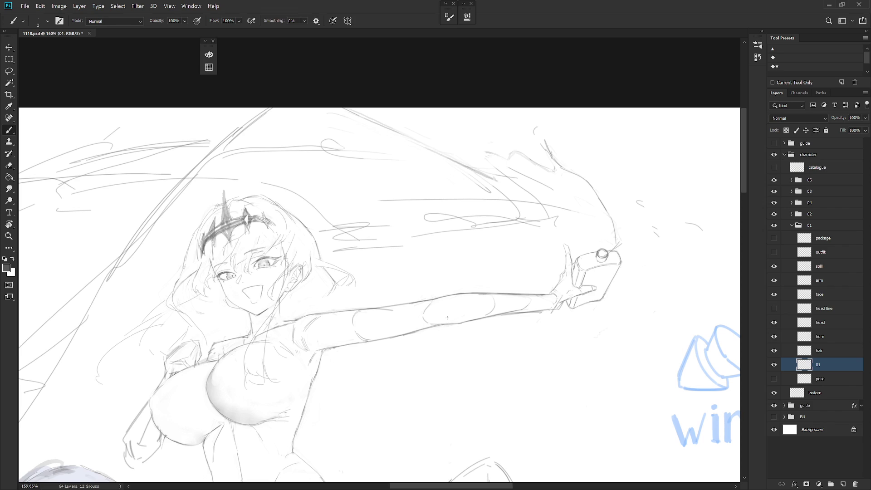
Step: Draw two short cross lines on the forearm and darken its lower edge
key(l)
drag(476, 316, 492, 296)
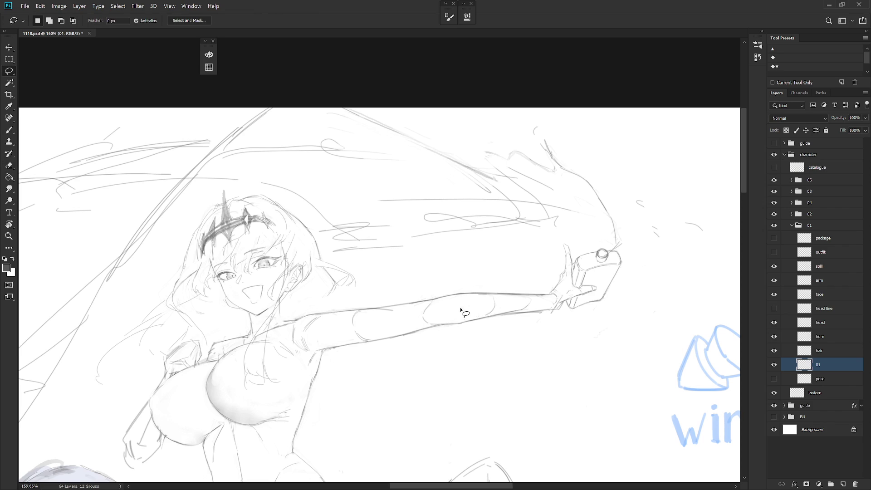
key(b)
drag(483, 295, 484, 307)
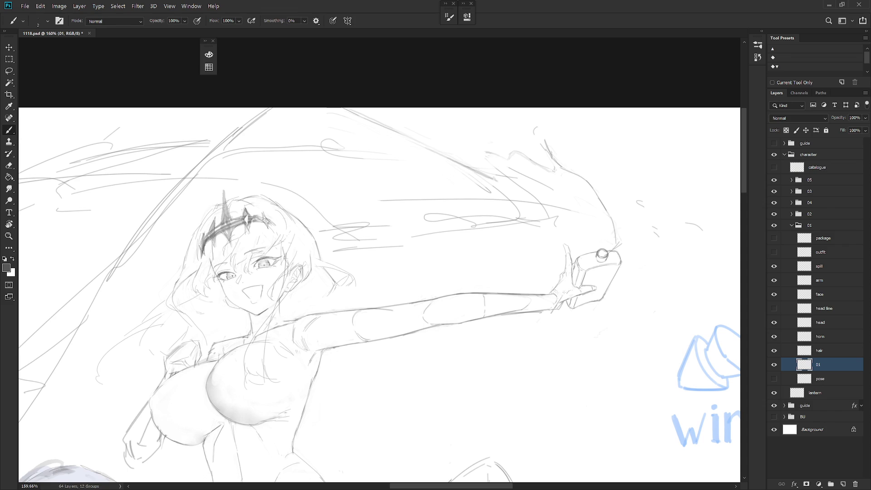
mouse_move(487, 296)
mouse_down()
mouse_move(484, 313)
mouse_move(524, 309)
mouse_up()
key(e)
key(b)
drag(505, 314, 556, 302)
Step: Erase stray wrist strokes, darken the lower wrist line and clear the lasso selections
key(e)
key(b)
drag(546, 309, 560, 306)
key(e)
key(b)
key(l)
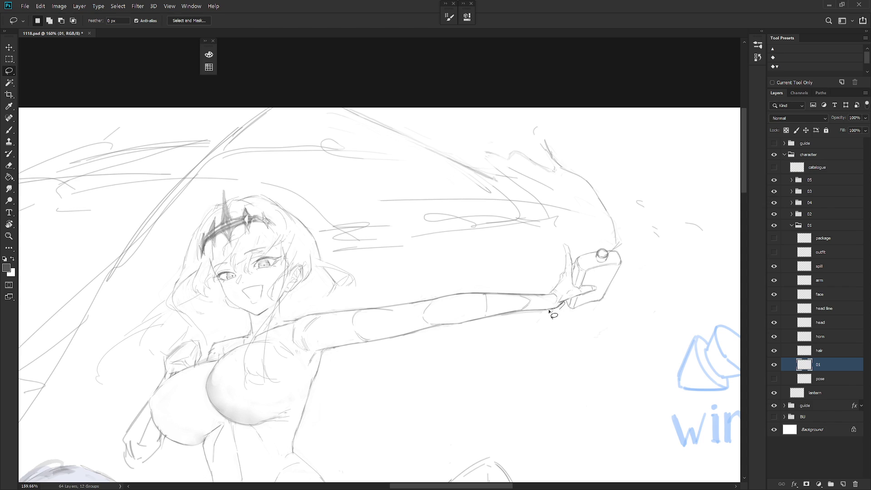
key(ctrl+d)
drag(498, 317, 554, 318)
key(ctrl+d)
scroll(559, 322, down, 5)
key(b)
scroll(614, 288, up, 2)
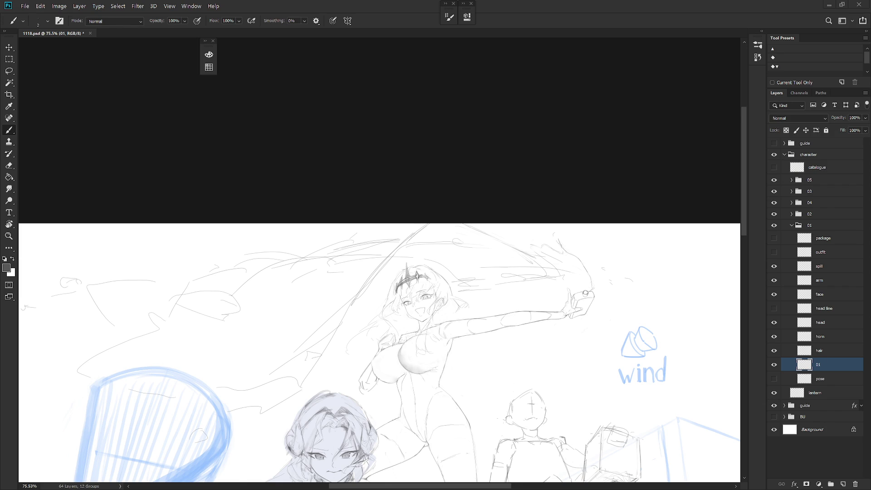
Step: Zoom the view and make the spill layer active in the Layers panel
scroll(608, 333, up, 3)
scroll(603, 318, up, 2)
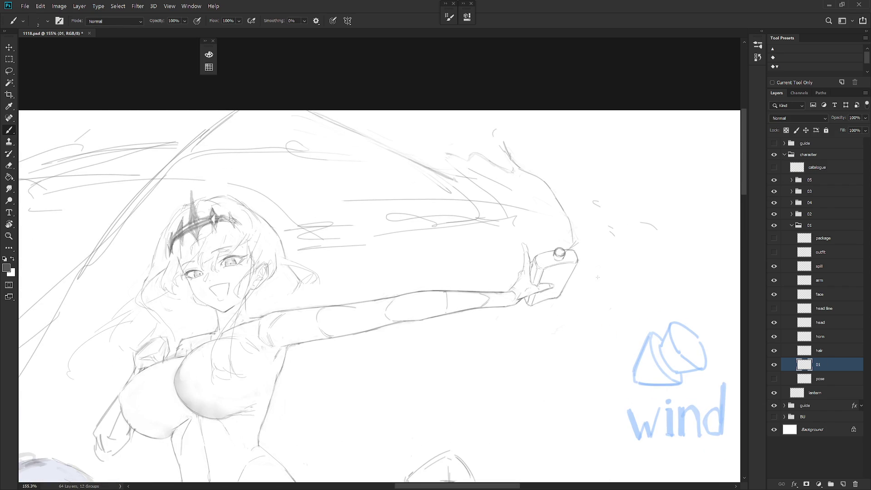
scroll(570, 316, down, 3)
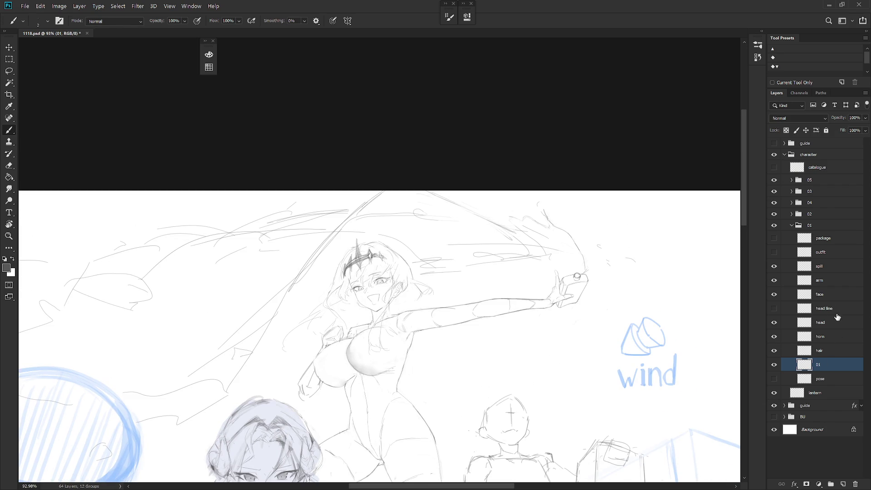
click(835, 267)
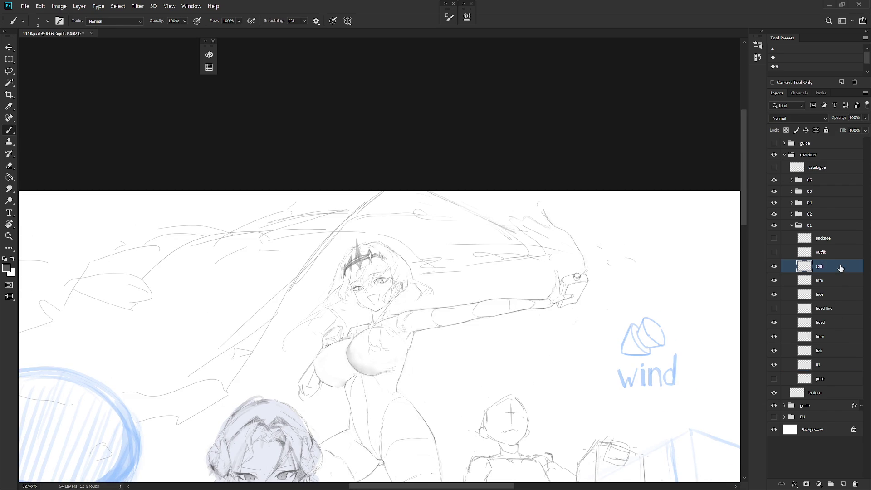
Step: Rotate the canvas view about 30 degrees
scroll(547, 217, up, 1)
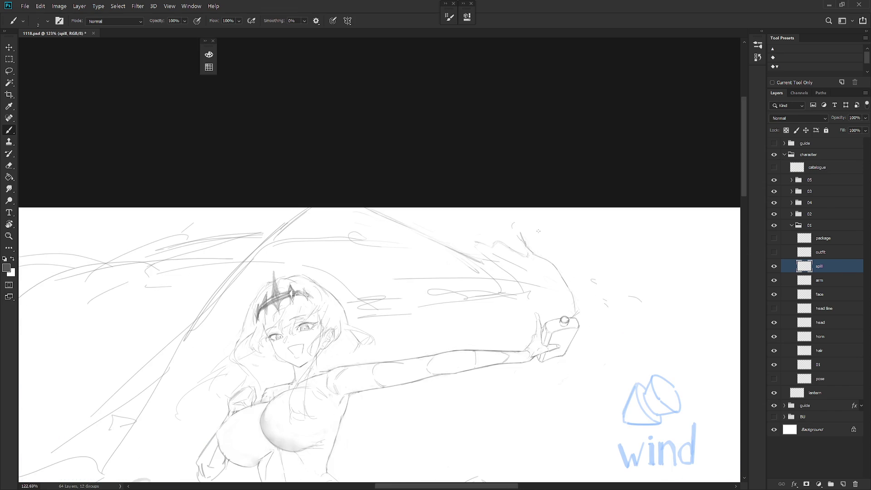
key(r)
mouse_move(536, 234)
mouse_down()
mouse_move(502, 187)
mouse_move(448, 192)
mouse_move(474, 197)
mouse_move(501, 178)
mouse_move(503, 255)
mouse_up()
Step: With the view nearly level, erase the extra spill strokes near the bottle
key(r)
key(e)
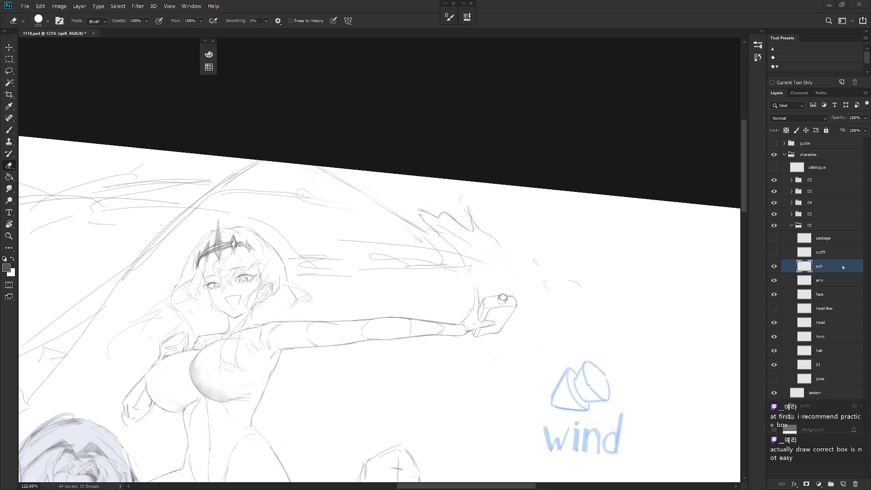
key(b)
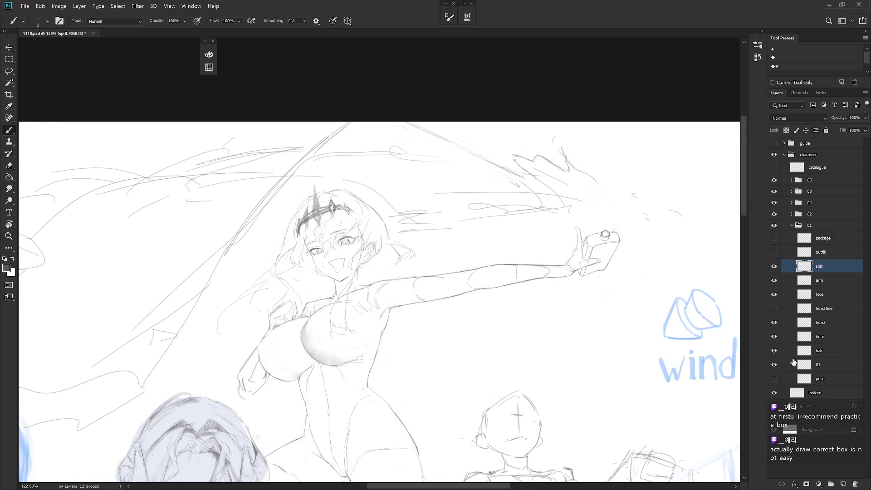
Step: On layer 01, rotate the lassoed hand and bottle about -0.8° around the arm's lower left
ctrl+click(571, 268)
mouse_move(572, 268)
mouse_down()
mouse_move(571, 307)
mouse_move(528, 275)
mouse_move(463, 312)
mouse_up()
key(l)
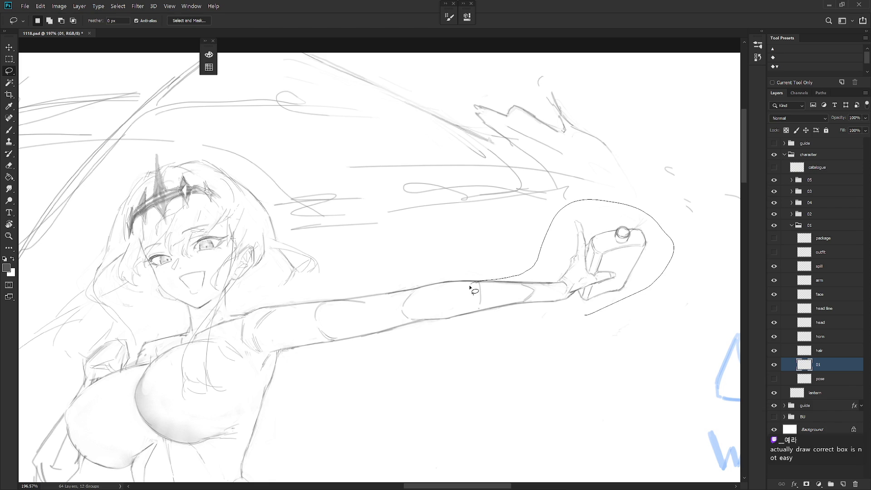
drag(462, 312, 584, 314)
key(ctrl+t)
drag(568, 258, 500, 307)
drag(692, 191, 683, 181)
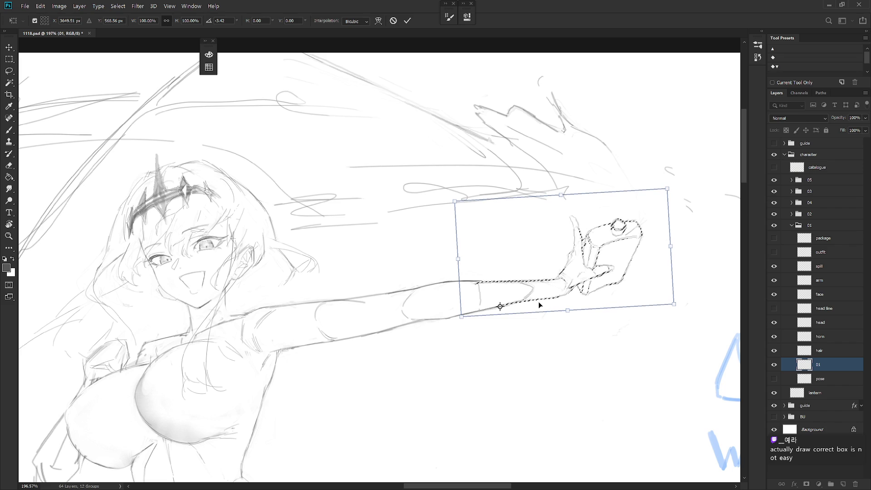
key(l)
key(ctrl+d)
Step: Tilt the view about 15 degrees and redraw the upper forearm contour
mouse_move(514, 303)
mouse_down()
mouse_move(517, 313)
mouse_move(492, 308)
mouse_up()
key(b)
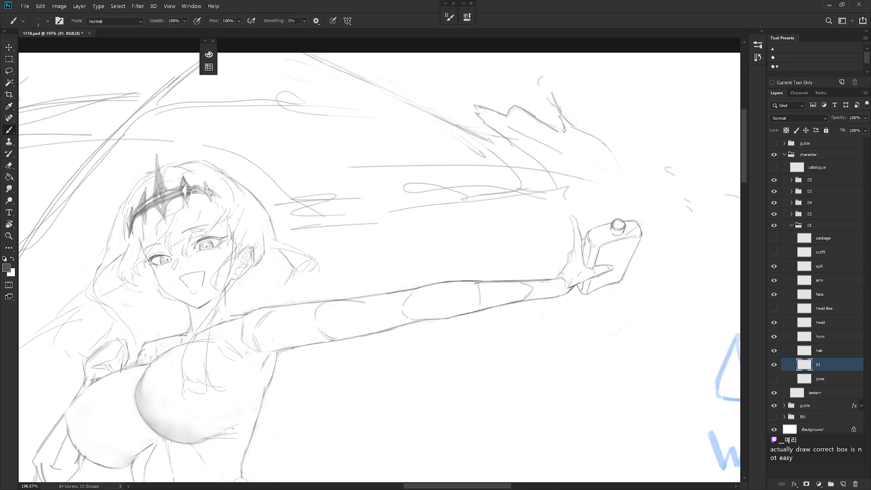
key(r)
drag(380, 260, 408, 236)
key(e)
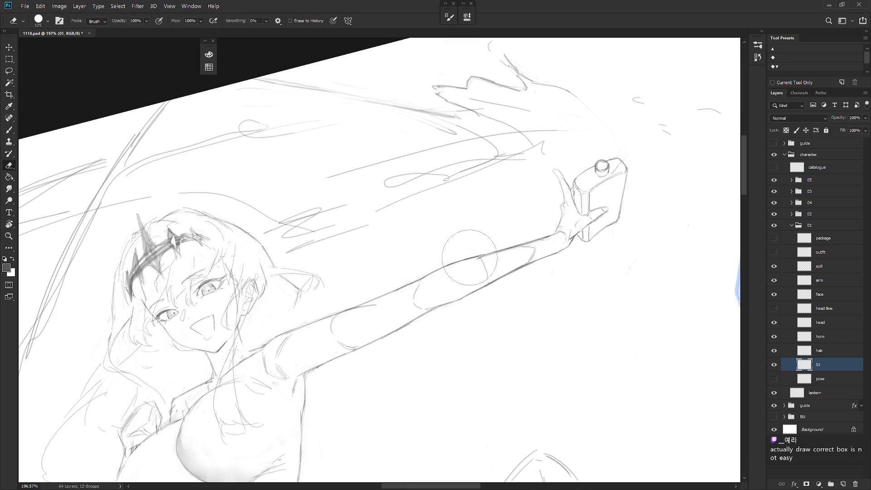
key(b)
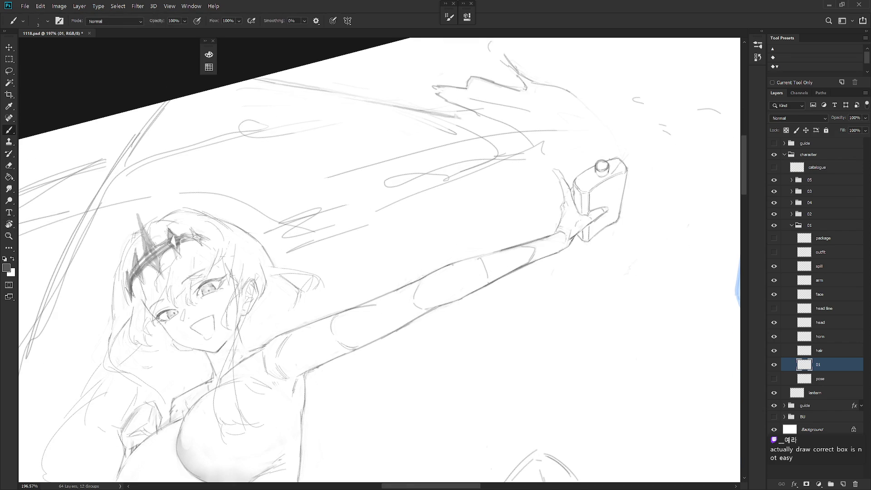
drag(450, 265, 505, 249)
key(ctrl+z)
drag(451, 263, 501, 250)
scroll(570, 344, down, 5)
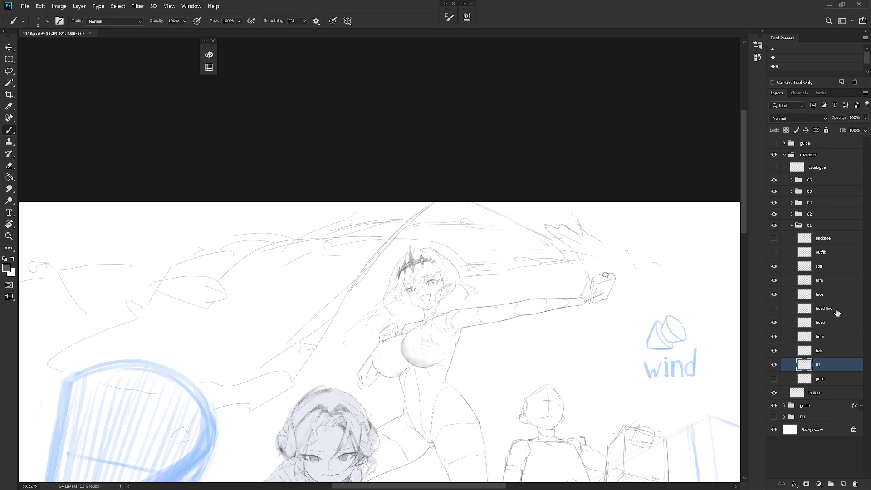
Step: On the spill layer with the Pencil, remove a stray short stroke near the top of the hair
click(837, 271)
key(shift+b)
mouse_move(499, 318)
mouse_down()
mouse_move(380, 233)
mouse_move(462, 221)
mouse_up()
key(ctrl+z)
key(ctrl+z)
key(l)
key(Delete)
key(ctrl+d)
key(b)
key(Escape)
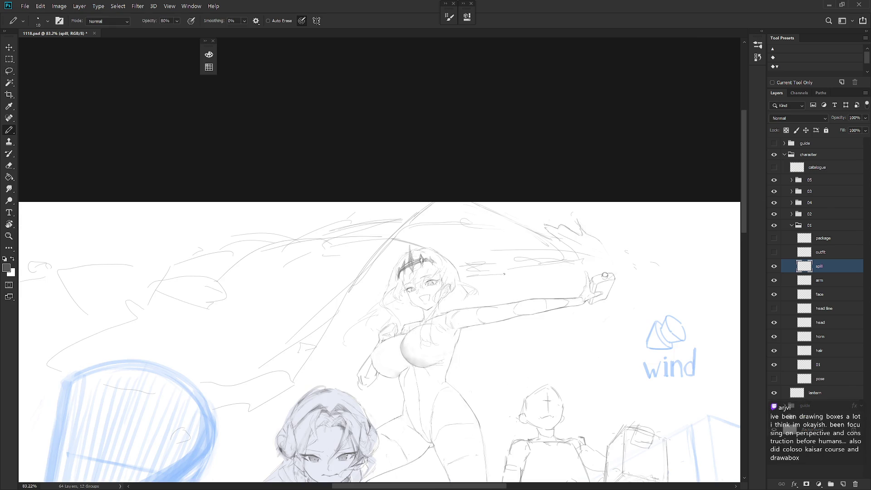
Step: Draw a new splash line just above the outstretched arm
key(l)
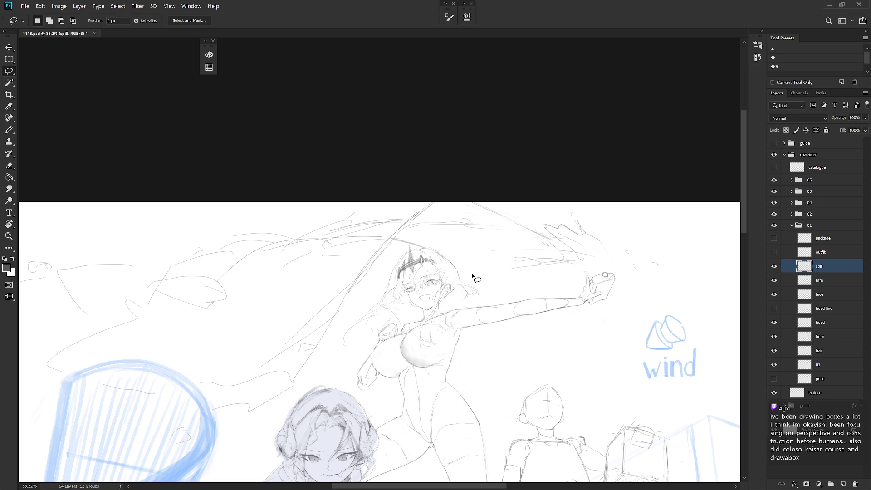
key(b)
drag(471, 274, 515, 265)
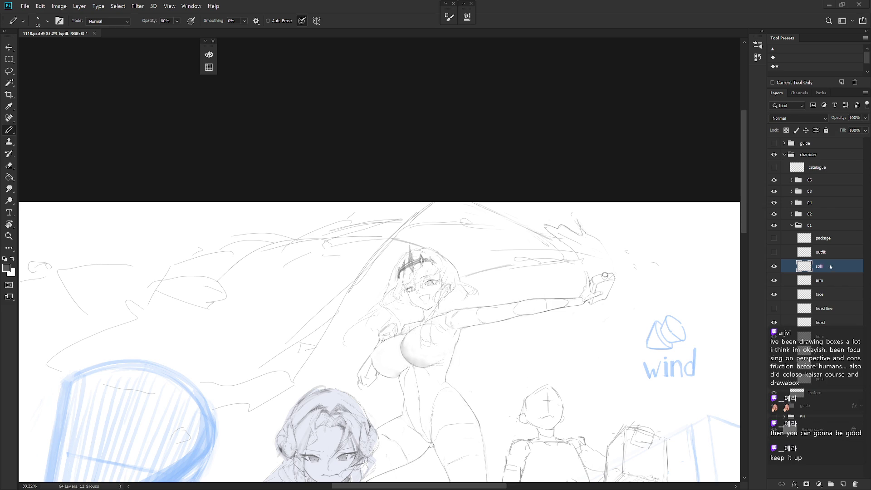
alt+scroll(578, 321, up, 5)
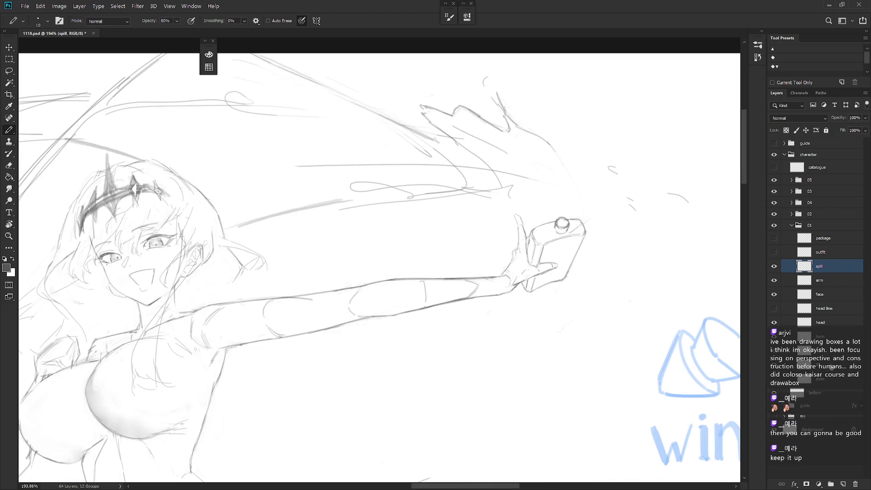
Step: Scale the lassoed hand and bottle to about 106% from a pivot at the wrist
key(l)
drag(504, 293, 499, 276)
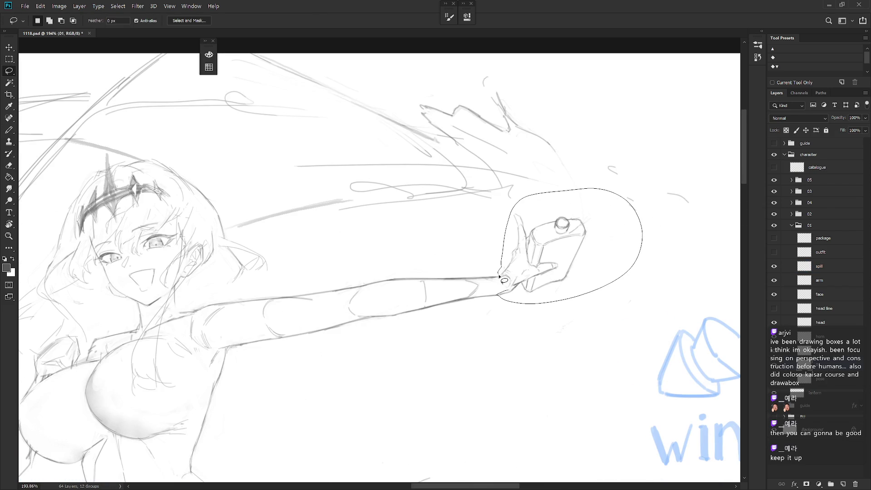
mouse_move(500, 275)
mouse_down()
mouse_move(511, 297)
mouse_move(524, 291)
mouse_up()
key(ctrl+t)
alt+click(497, 295)
drag(639, 189, 647, 182)
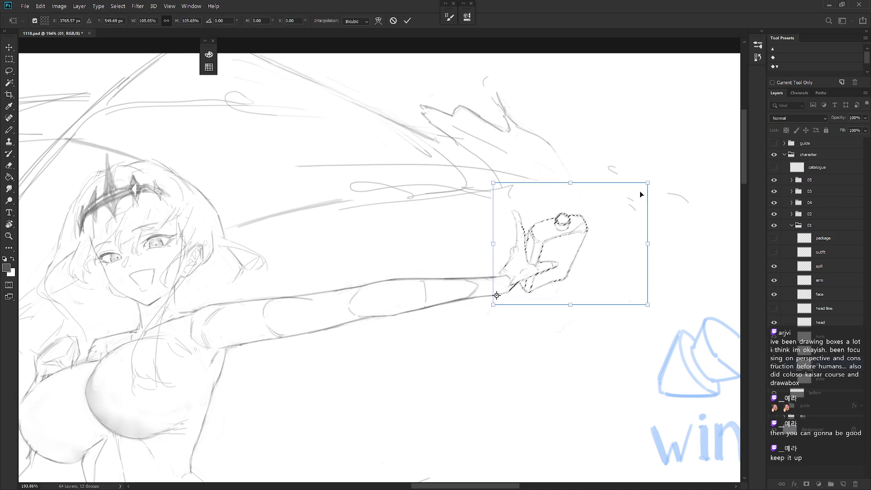
key(Return)
key(ctrl+d)
Step: Darken the wrist line with the sampled line colour and remove stray palm lines
key(b)
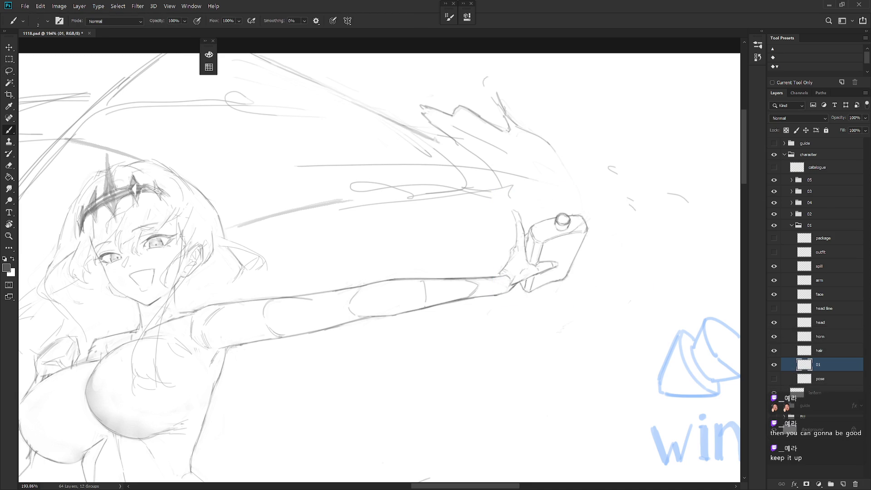
alt+click(511, 274)
drag(495, 277, 507, 269)
key(e)
key(b)
key(l)
drag(517, 273, 510, 291)
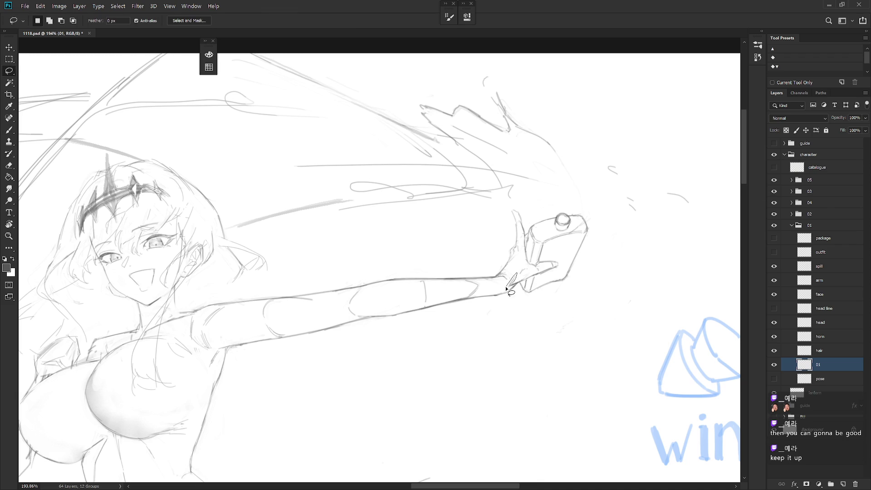
key(b)
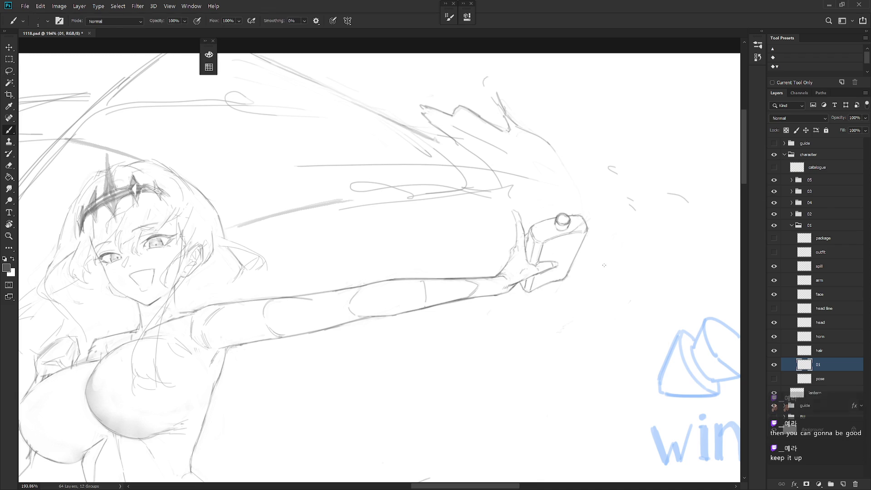
key(l)
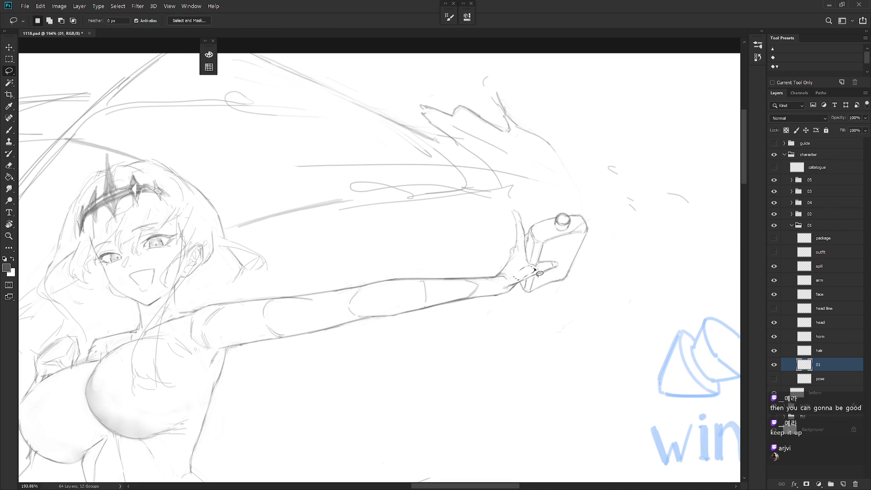
key(b)
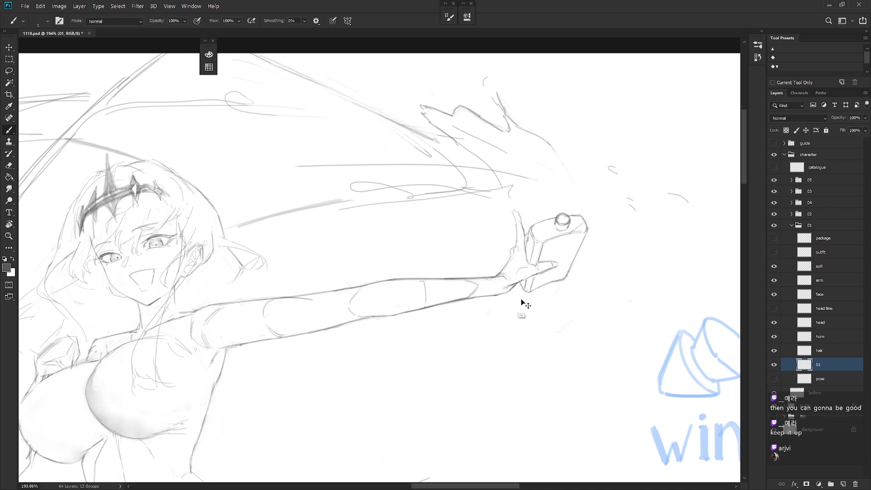
key(ctrl+z)
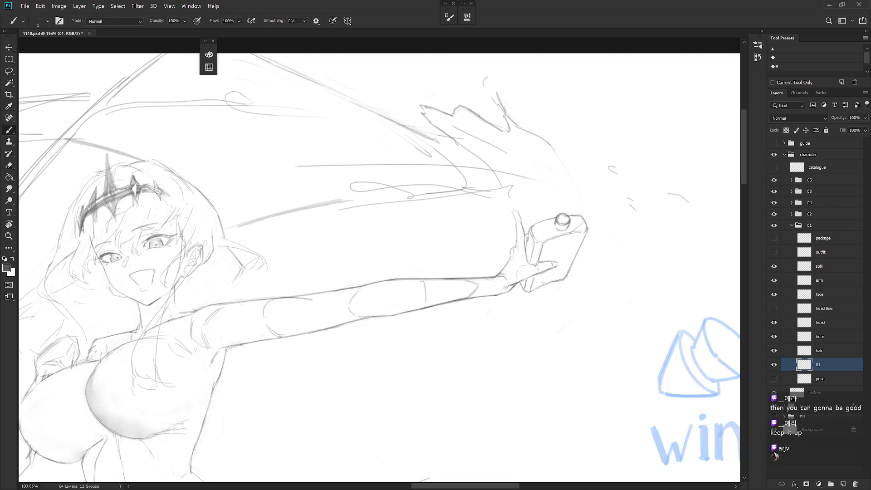